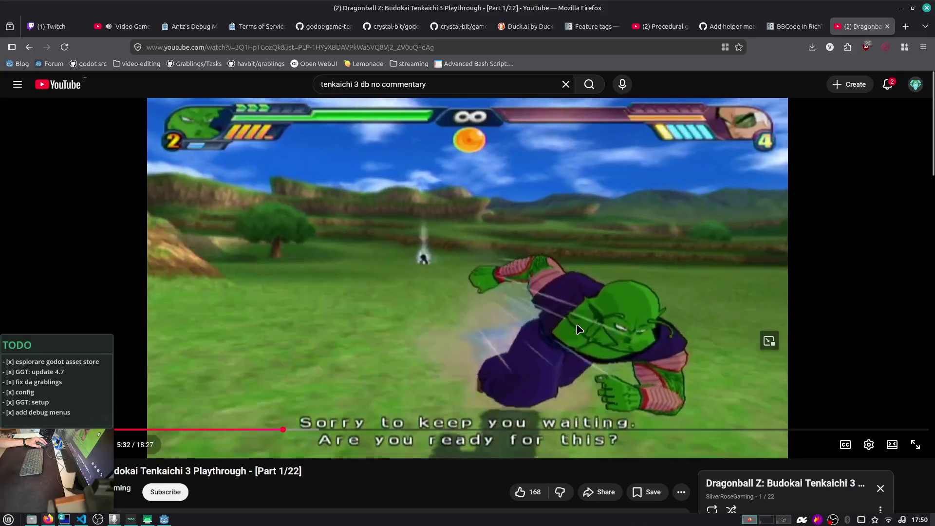
- Pause the Tenkaichi 3 playthrough exactly at 5:40, then open a blank Firefox tab
left_click(578, 329)
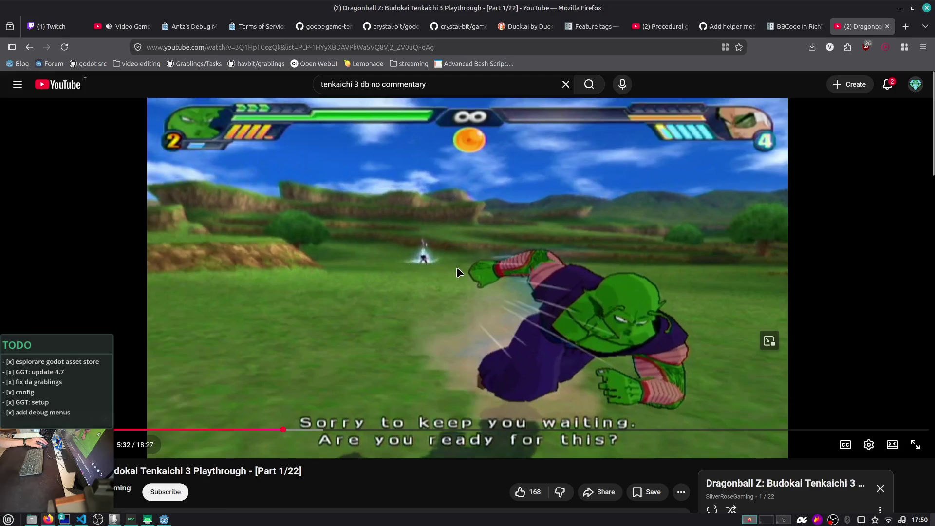
left_click(630, 305)
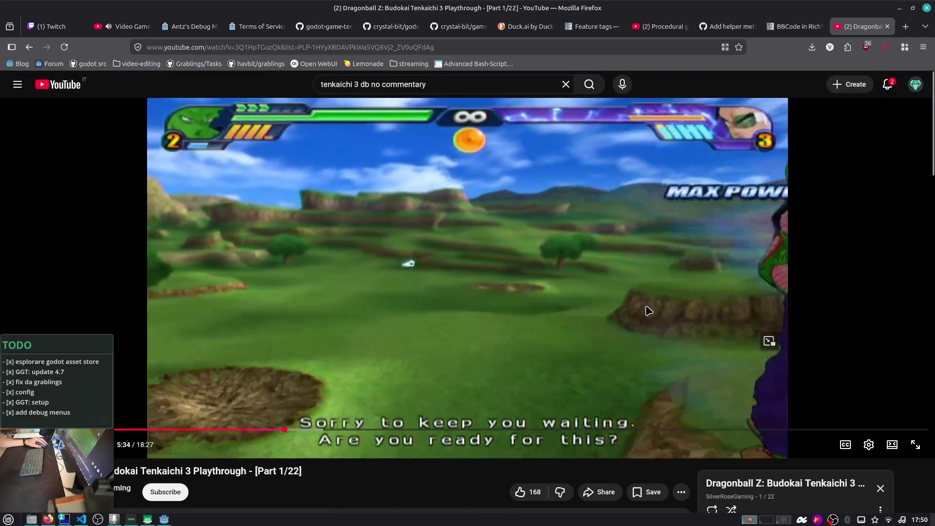
left_click(646, 308)
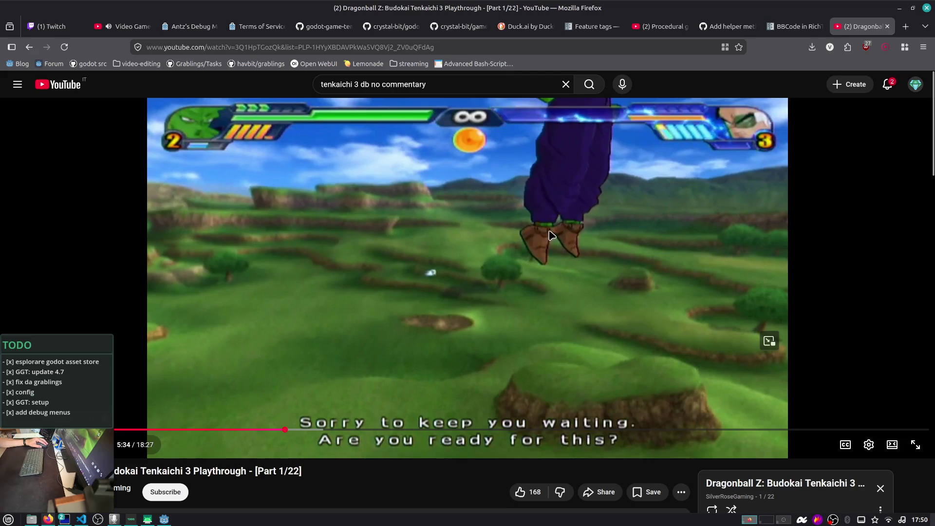
left_click(571, 205)
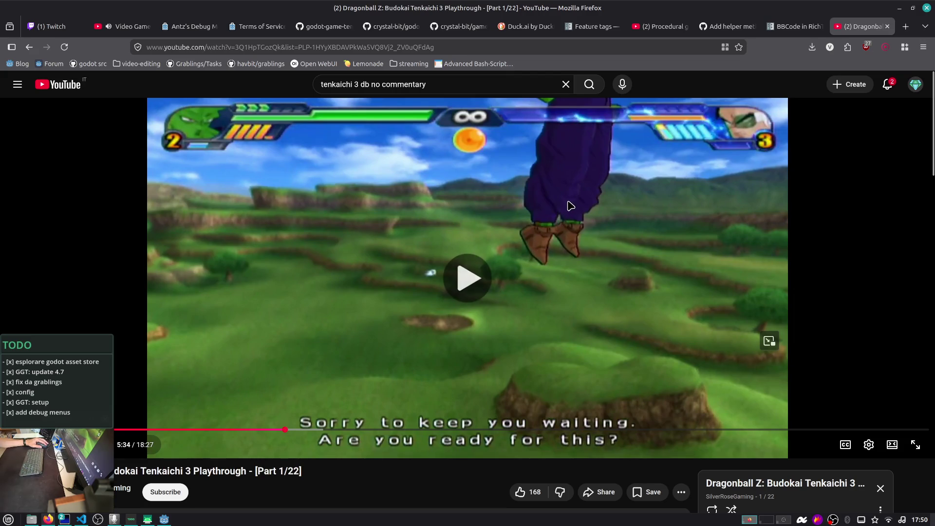
left_click(570, 205)
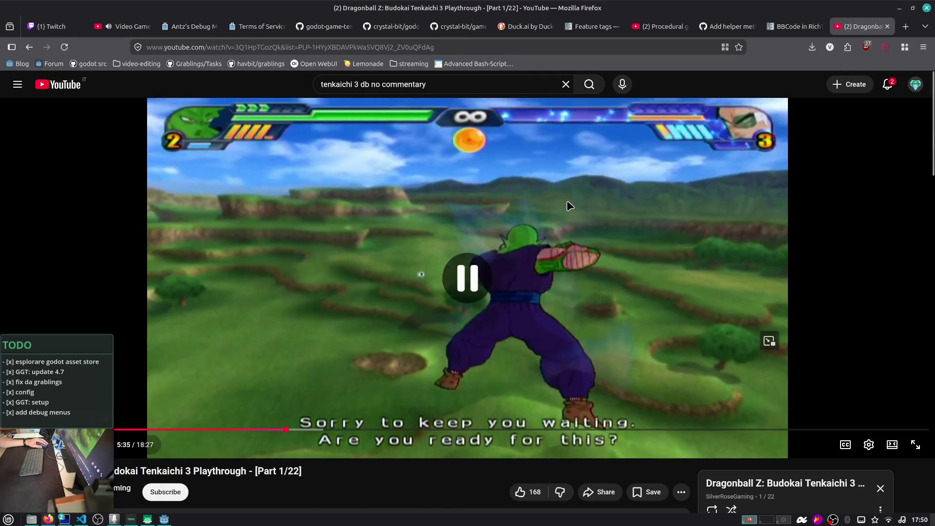
left_click(523, 253)
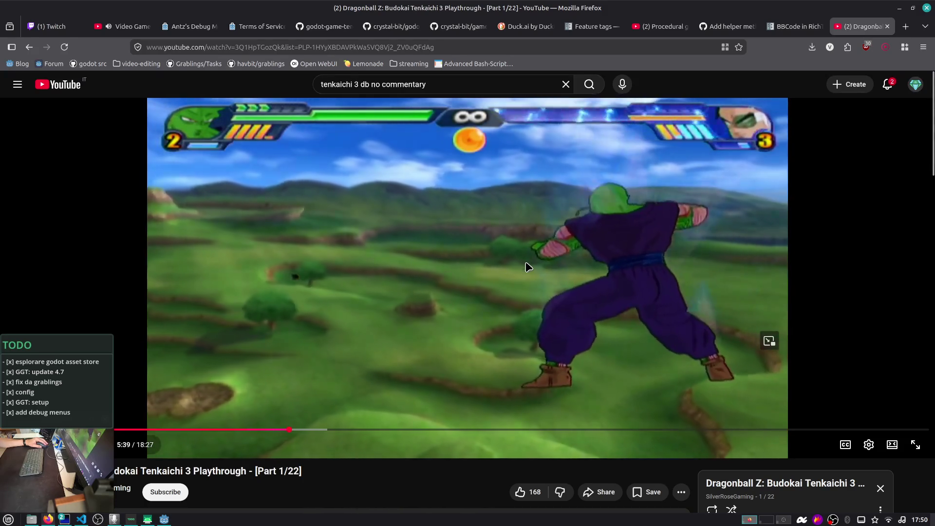
left_click(528, 266)
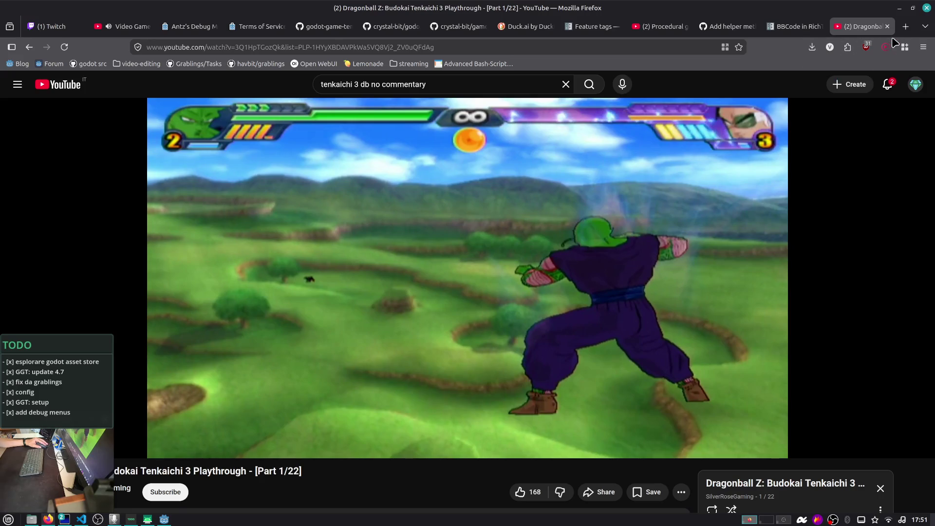
left_click(906, 28)
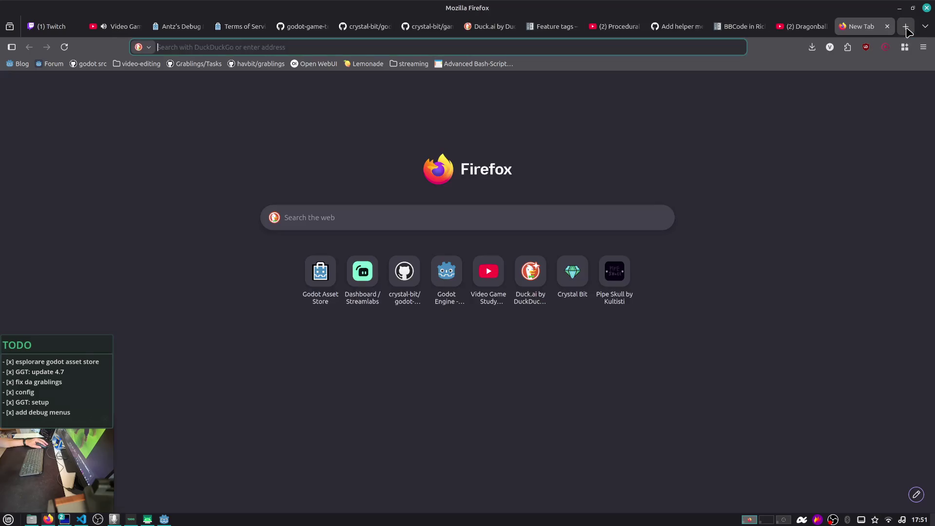
- Search the web for 'renderdoc' and open the official renderdoc.org homepage
type("renderdoc")
key("Return")
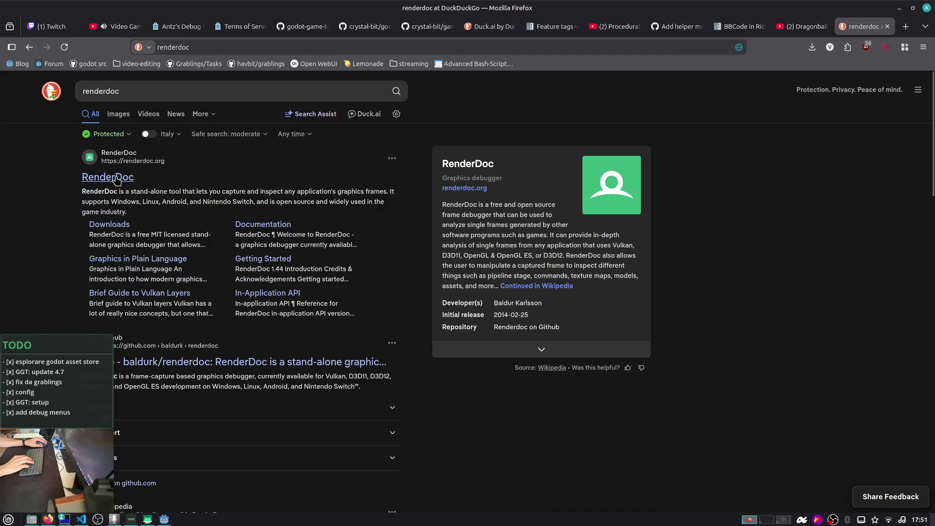
left_click(117, 178)
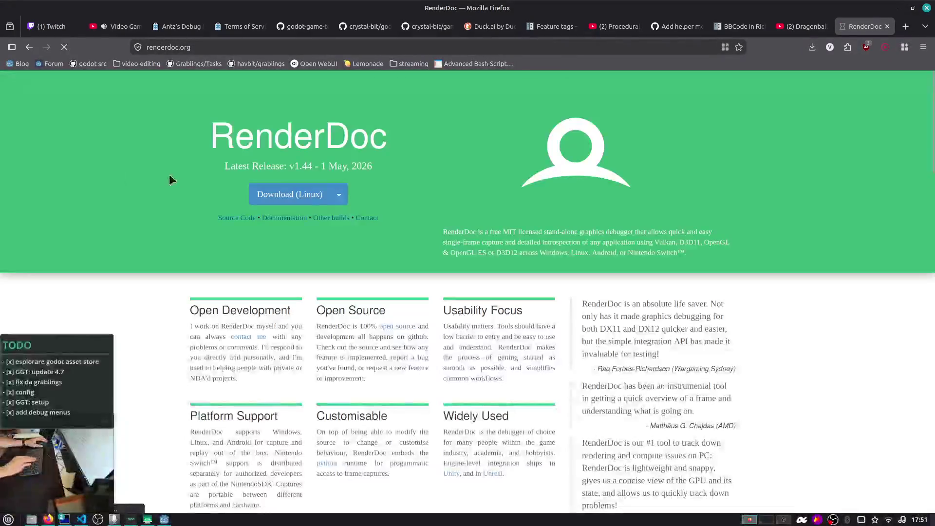
- View two RenderDoc screenshots full size, then close the renderdoc.org tab
scroll(293, 195, "down", 7)
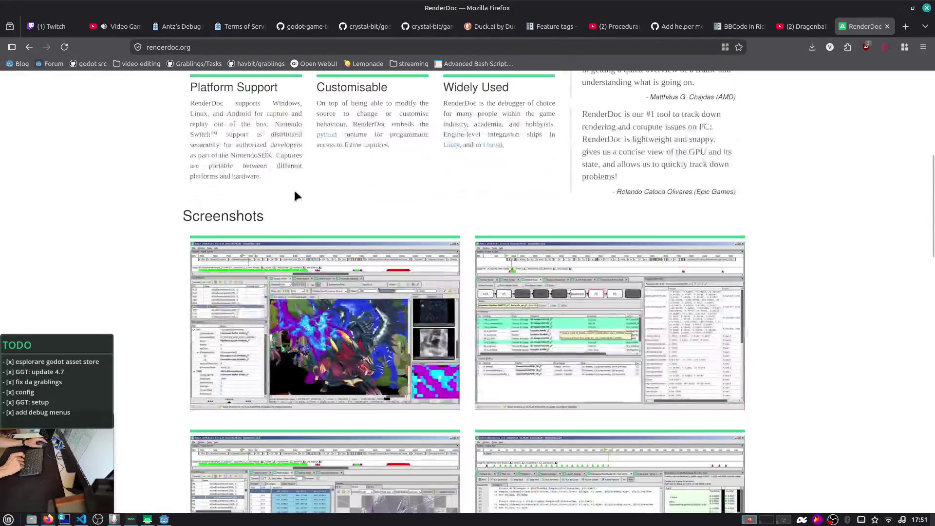
scroll(297, 195, "down", 3)
left_click(375, 238)
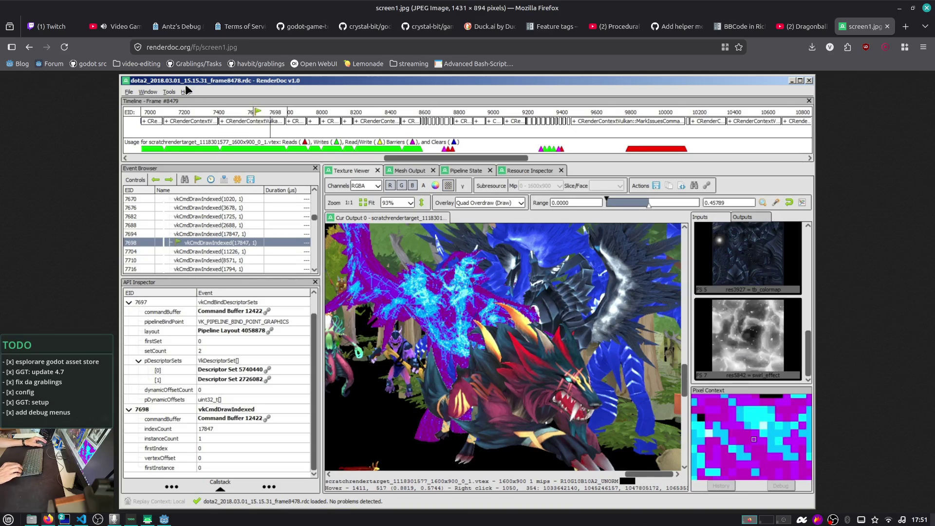
left_click(30, 47)
scroll(367, 209, "down", 3)
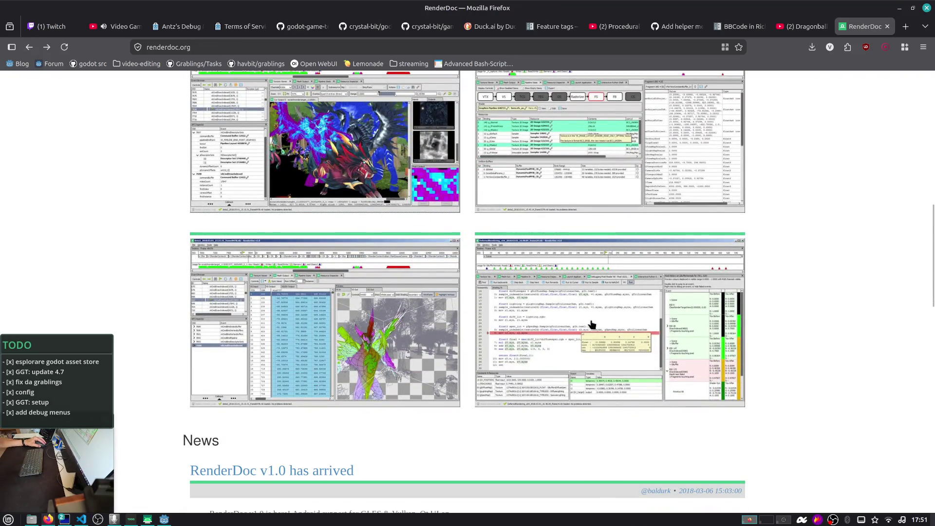
left_click(655, 323)
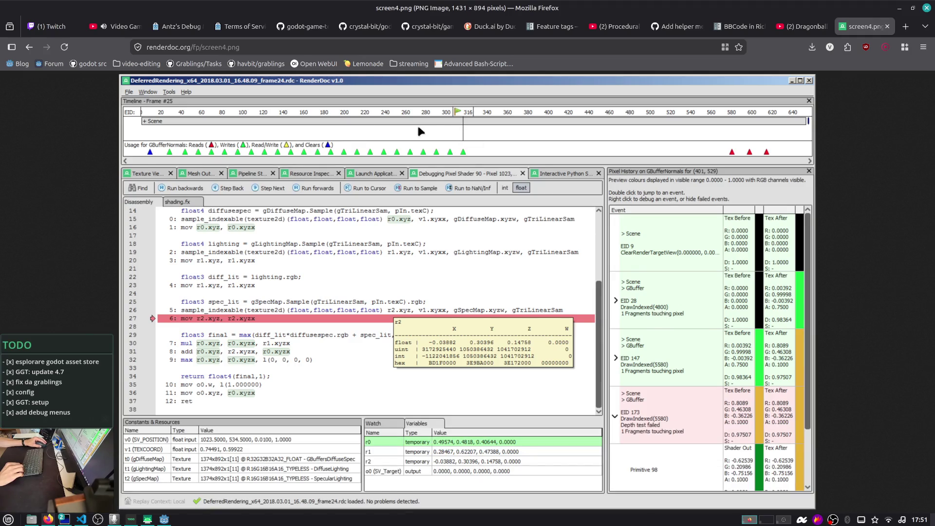
left_click(29, 48)
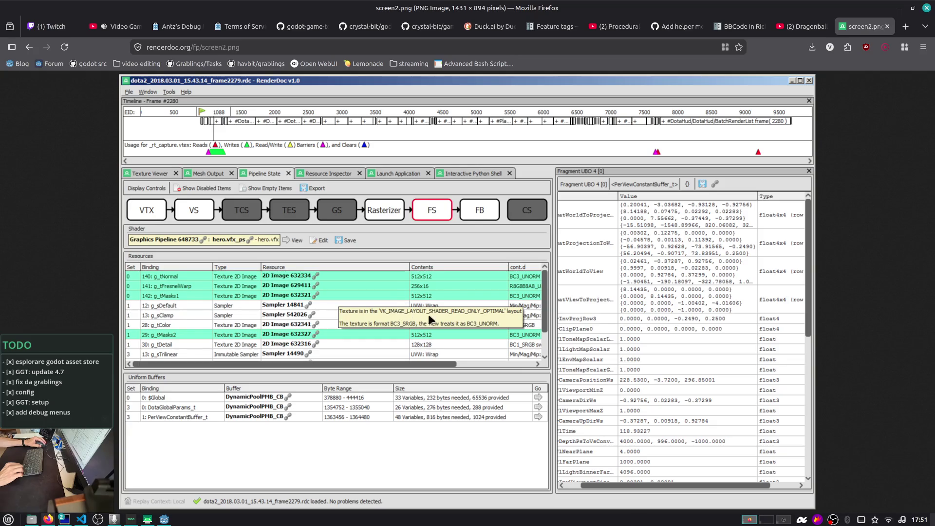
left_click(29, 47)
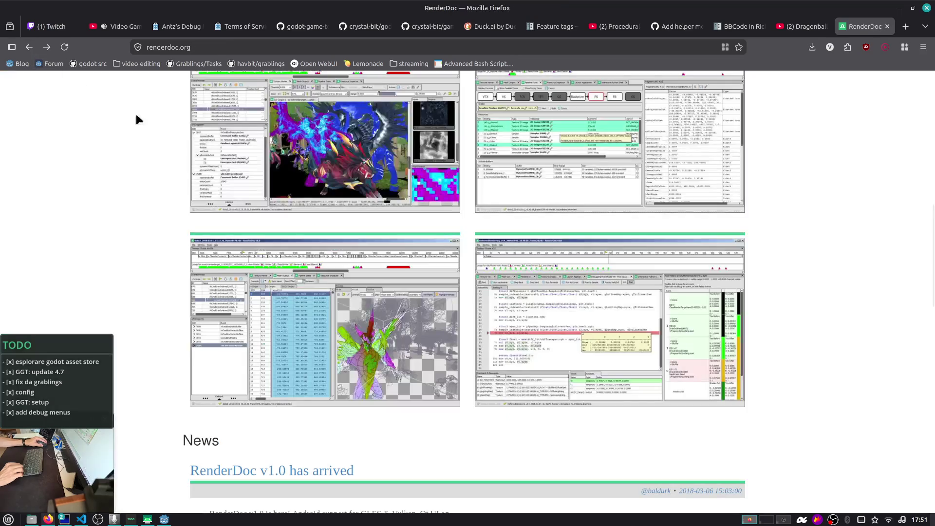
middle_click(862, 29)
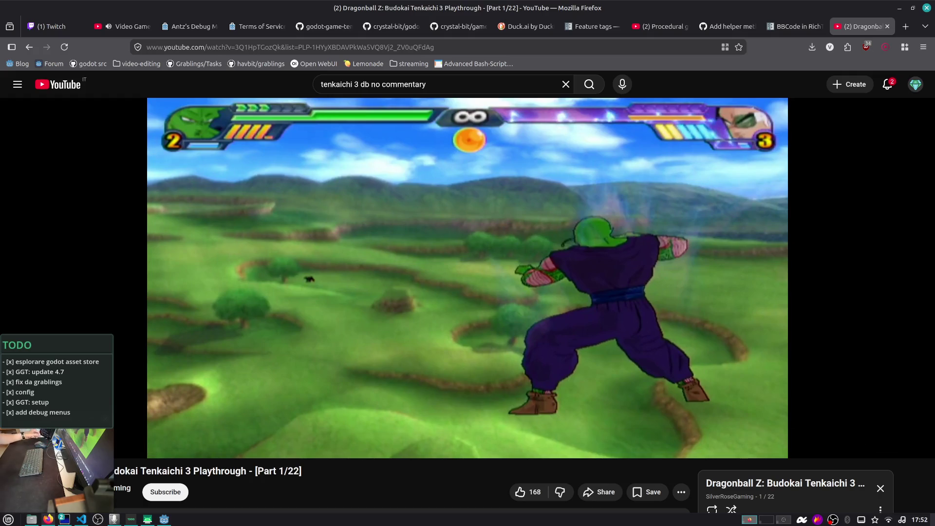
- Send '!discord' in the Twitch stream manager chat, then return to the Dragonball video tab
mouse_move(643, 199)
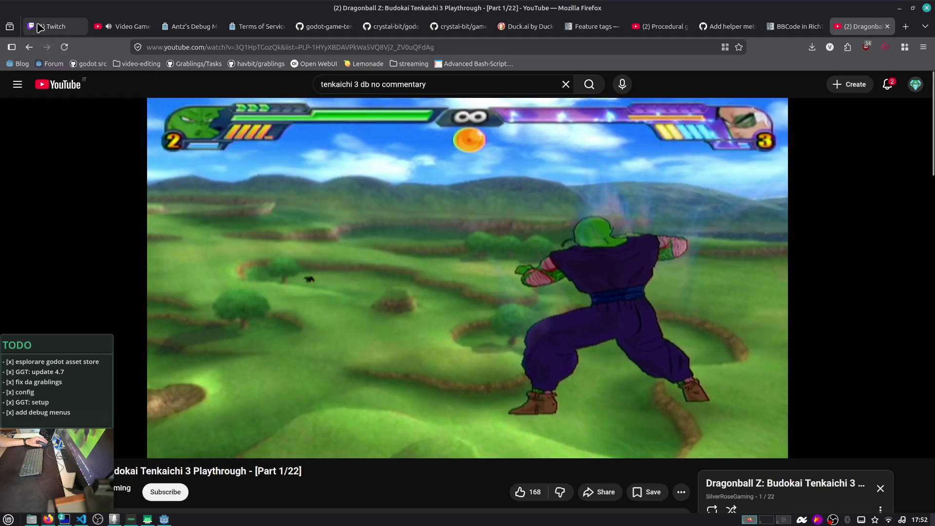
left_click(48, 26)
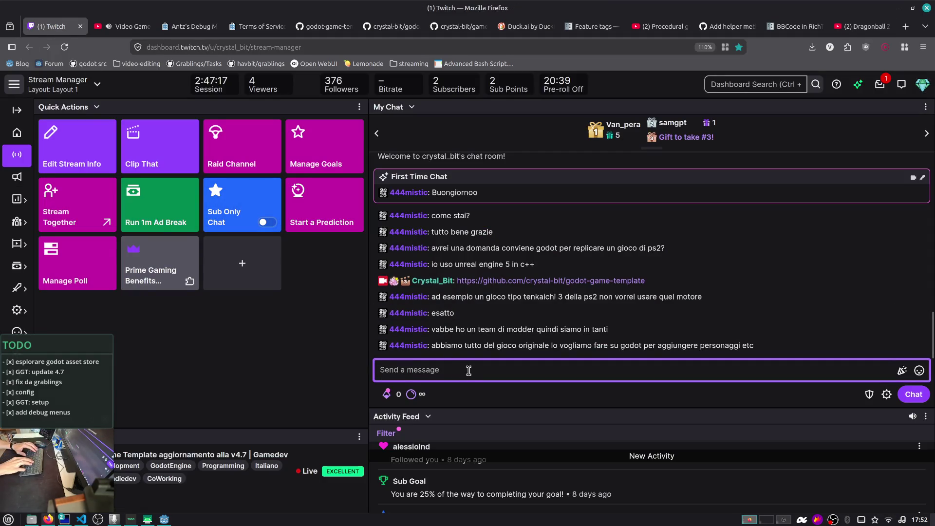
type("!discord")
key("Return")
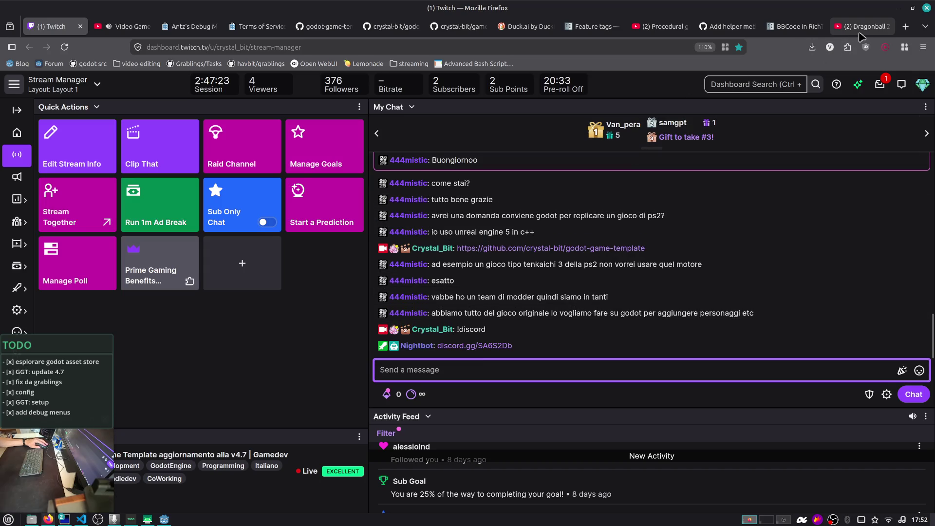
mouse_move(861, 37)
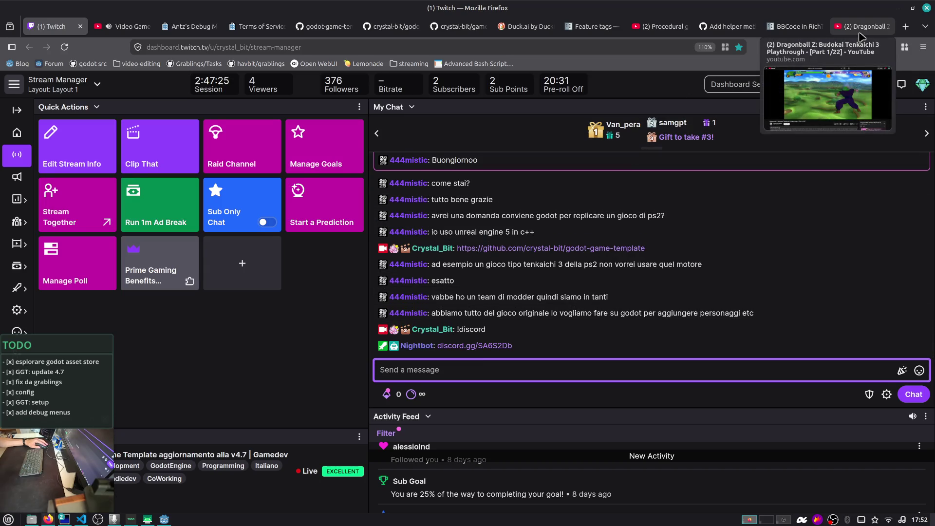
left_click(861, 37)
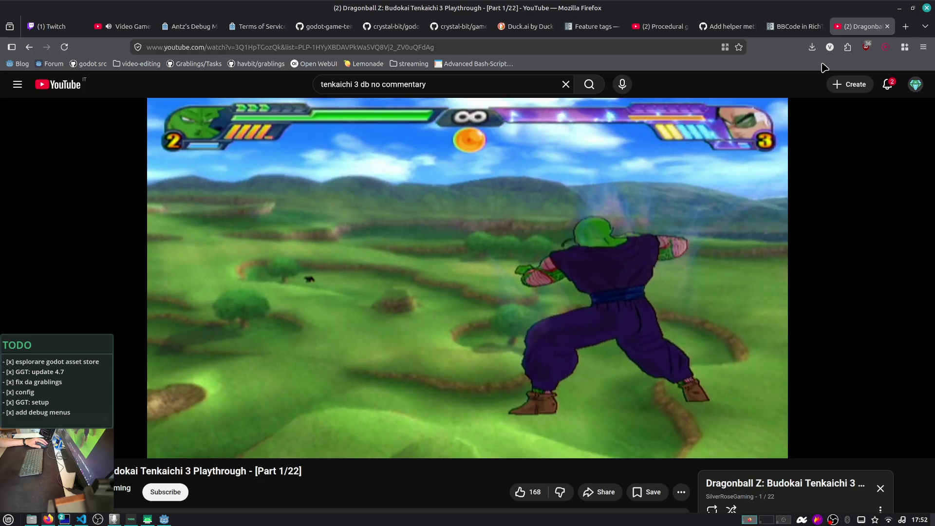
- Seek the playthrough past 6:06, 7:05, 9:03 and 10:34 to 11:30, then open a blank tab
mouse_move(550, 340)
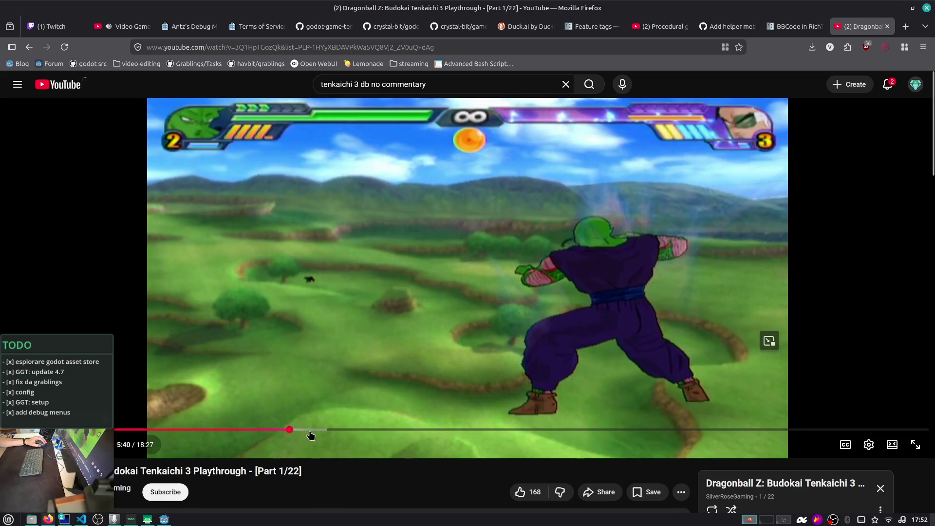
left_click_drag(293, 430, 330, 432)
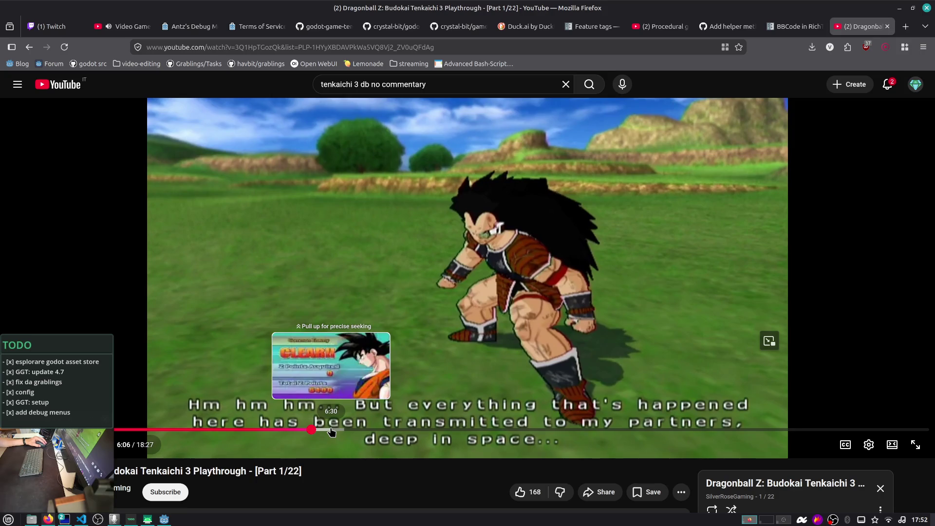
left_click(331, 431)
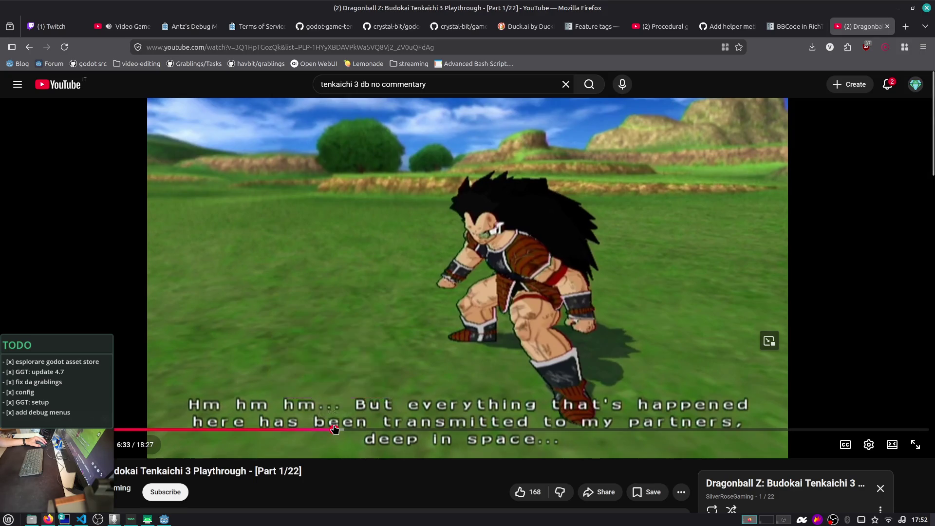
left_click_drag(333, 429, 360, 429)
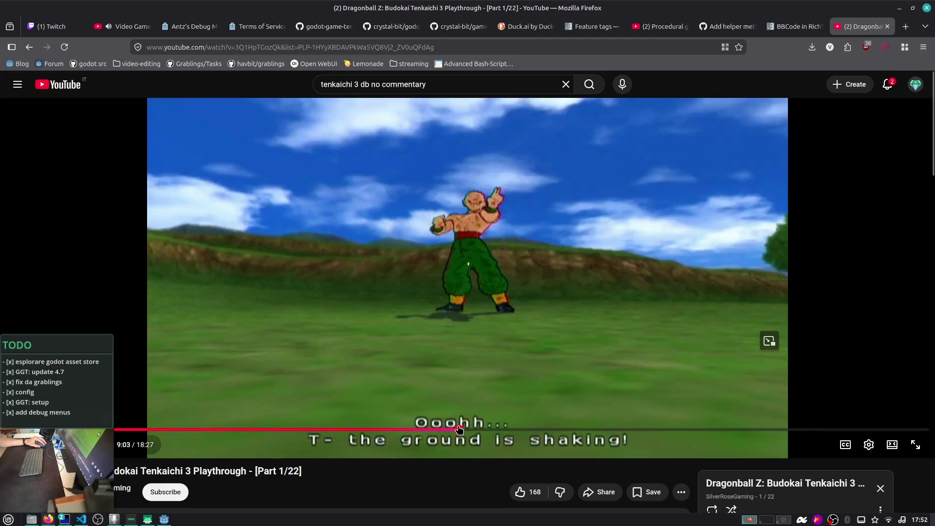
left_click_drag(459, 429, 469, 428)
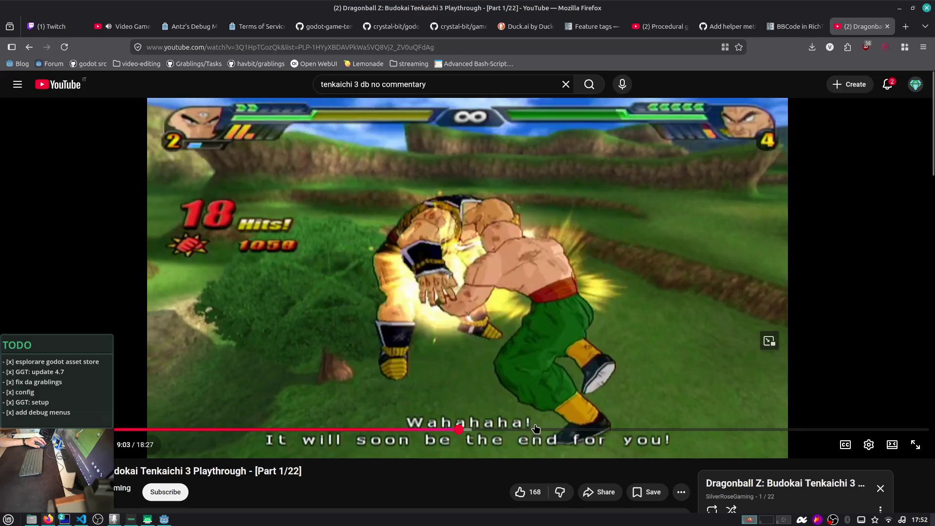
left_click(535, 428)
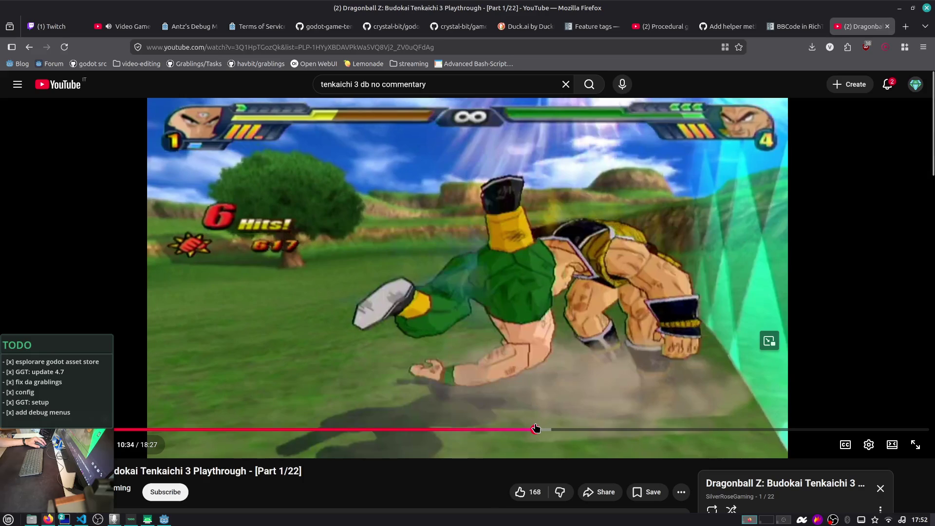
left_click(567, 422)
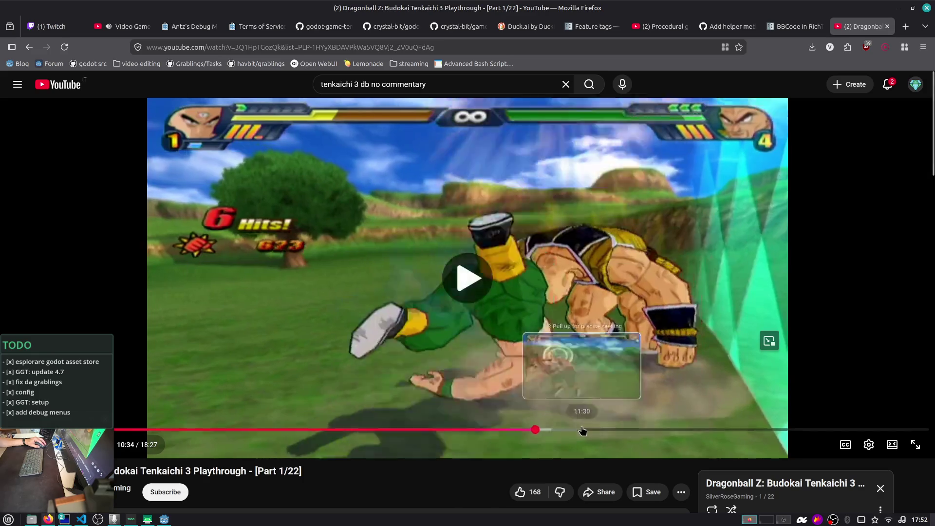
left_click(581, 429)
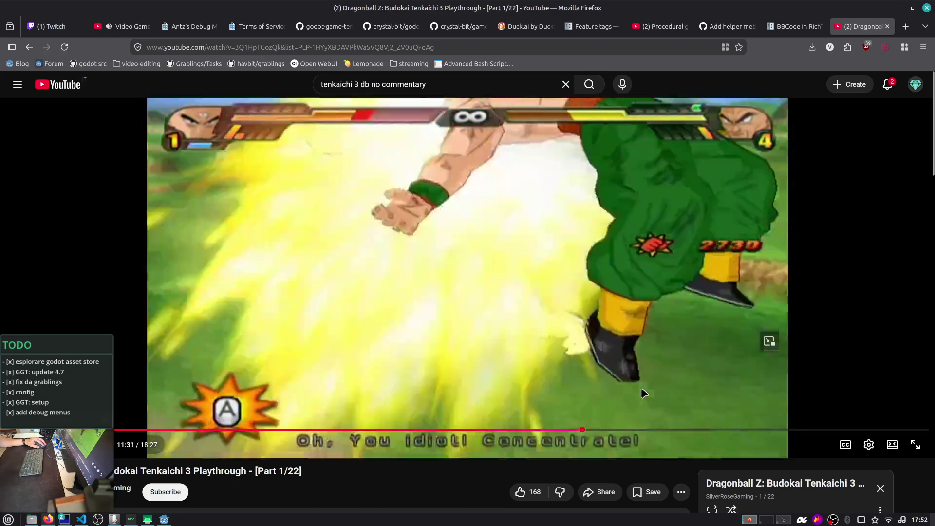
left_click(642, 389)
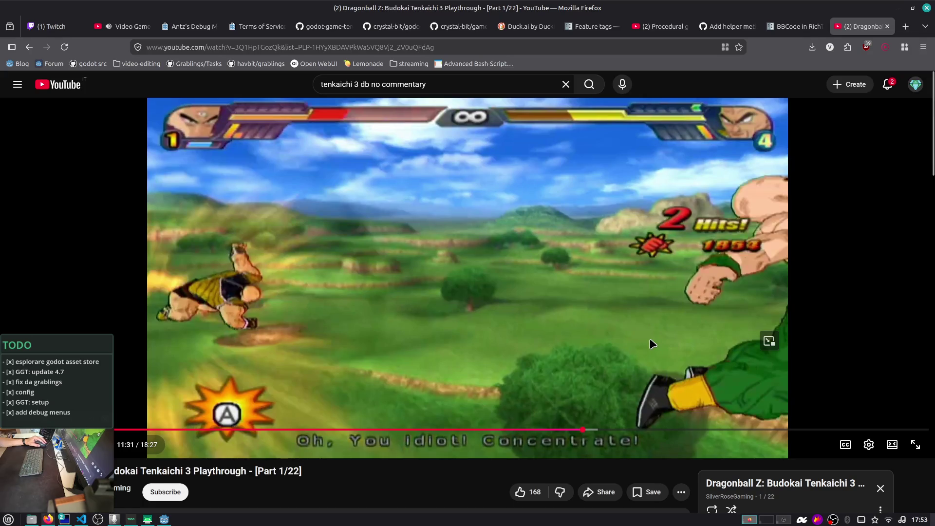
left_click(906, 27)
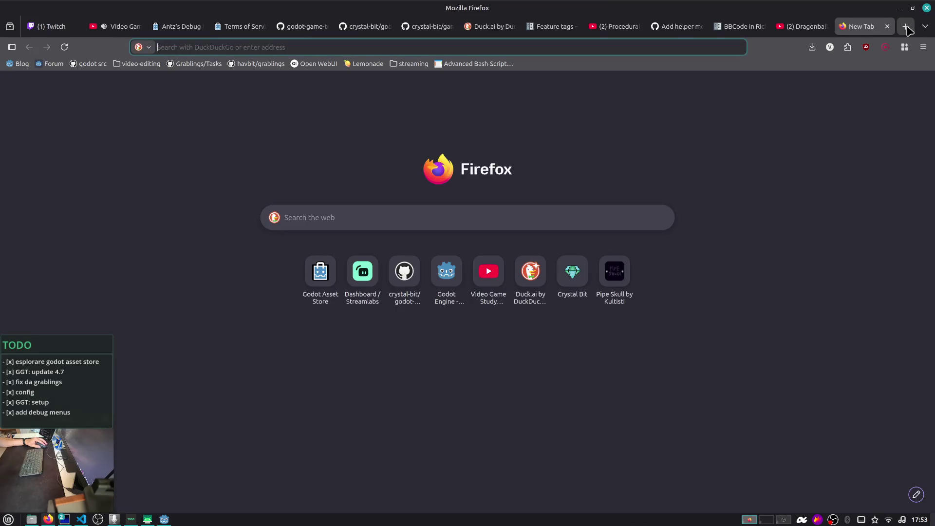
- Close the empty new Firefox tab so the Tenkaichi 3 Part 1/22 video is showing again
left_click(163, 518)
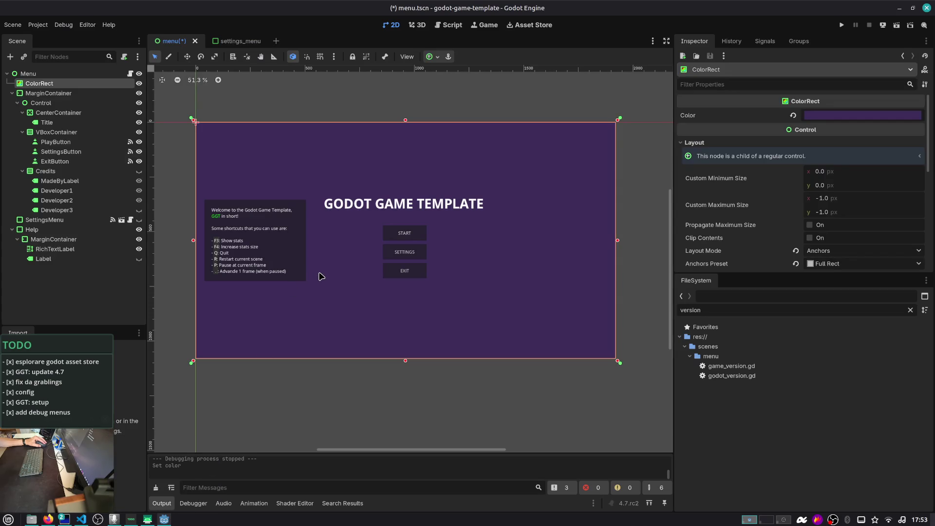
key("alt+Tab")
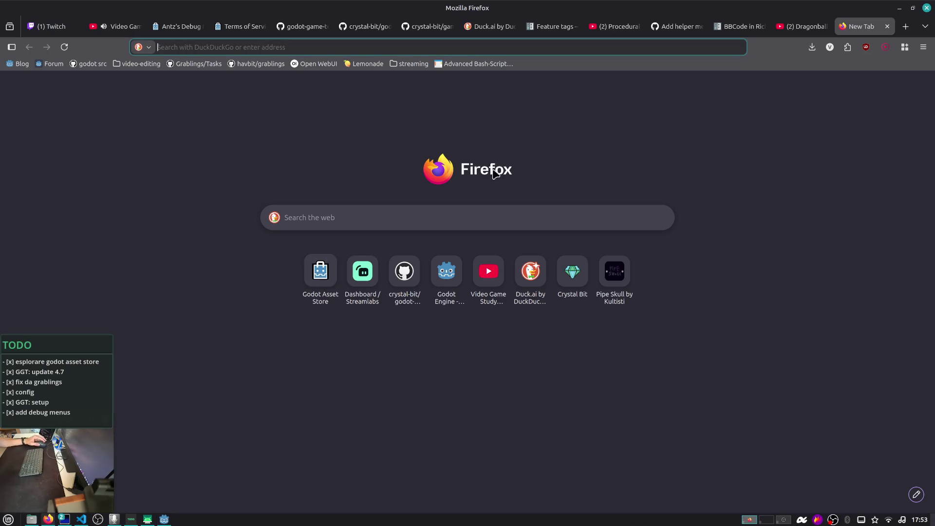
left_click(886, 26)
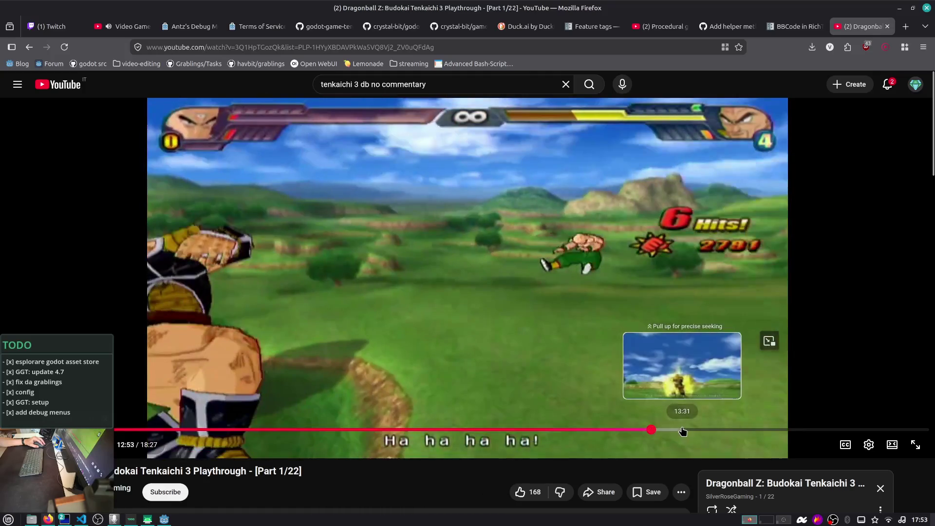
- Skim Part 1/22 between 13:05 and 15:30, then skip to the Masenko fight around 17:04–17:41
left_click(691, 430)
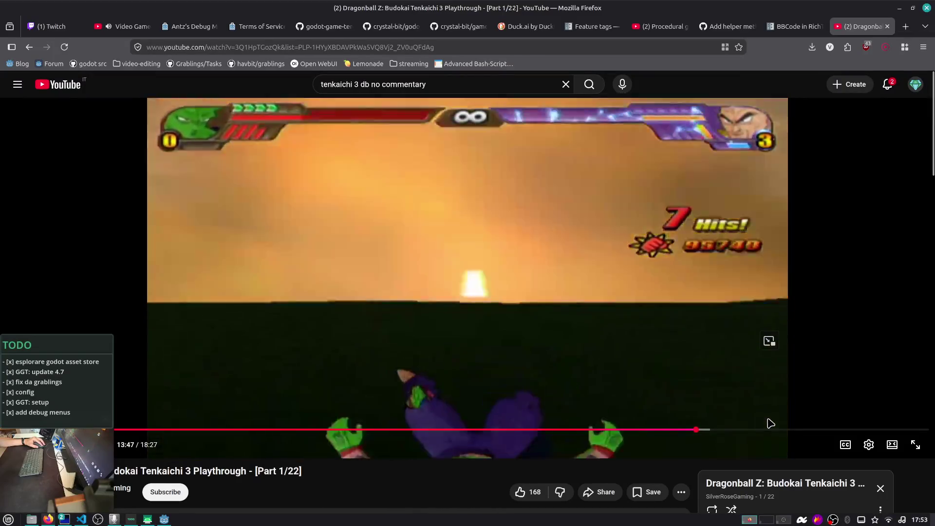
left_click(771, 429)
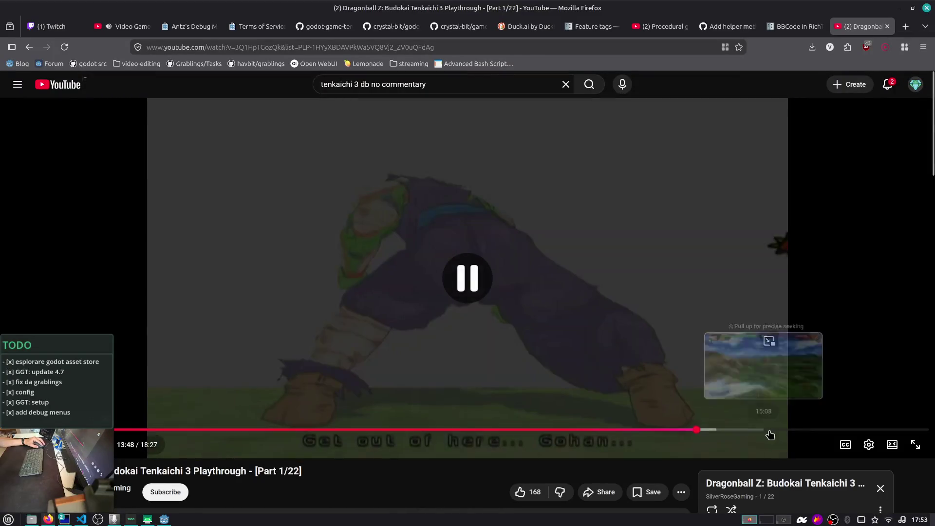
left_click(684, 429)
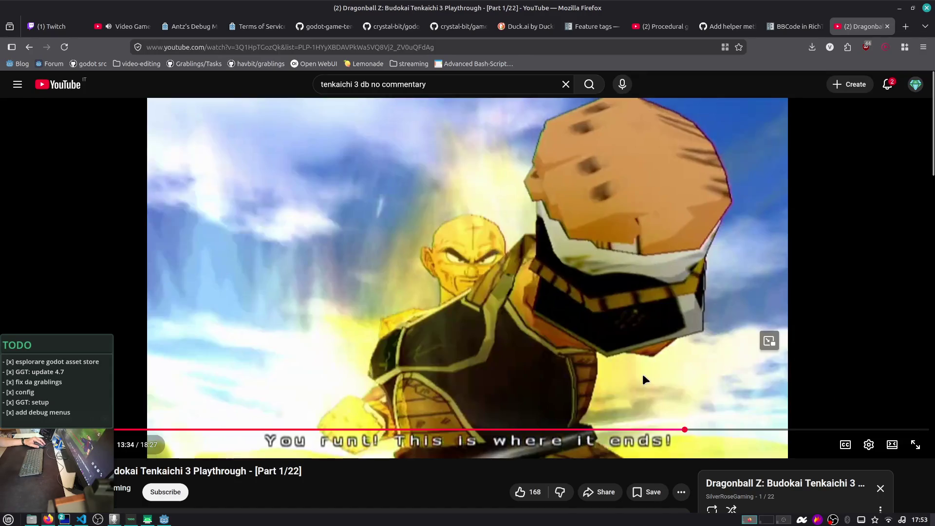
left_click(642, 374)
left_click(716, 431)
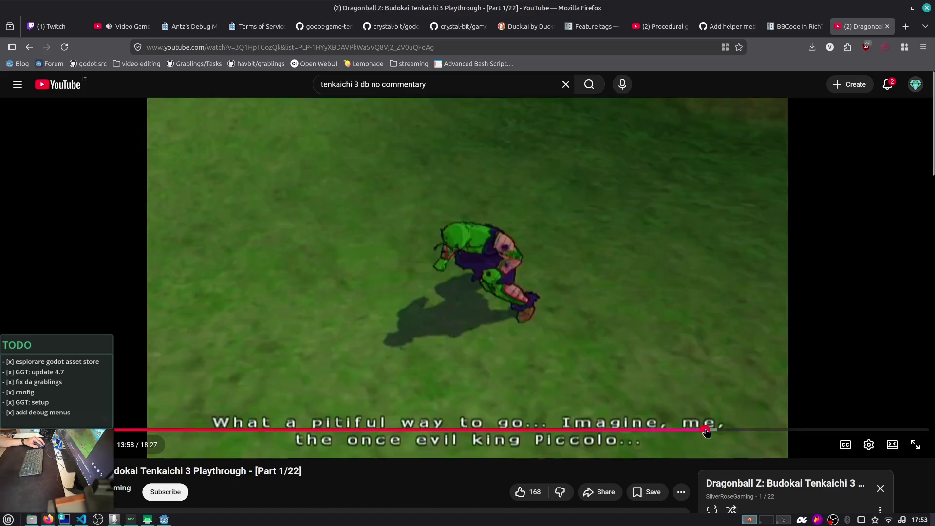
left_click(781, 430)
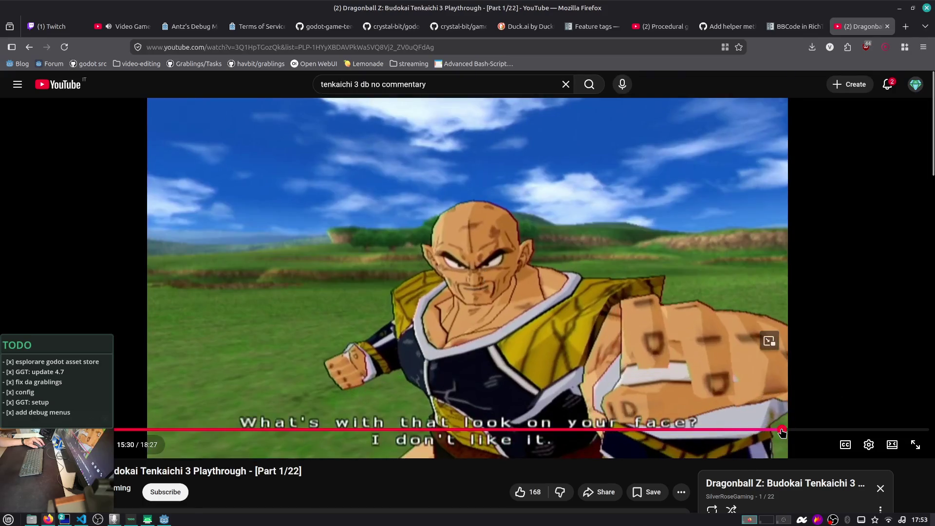
left_click(686, 431)
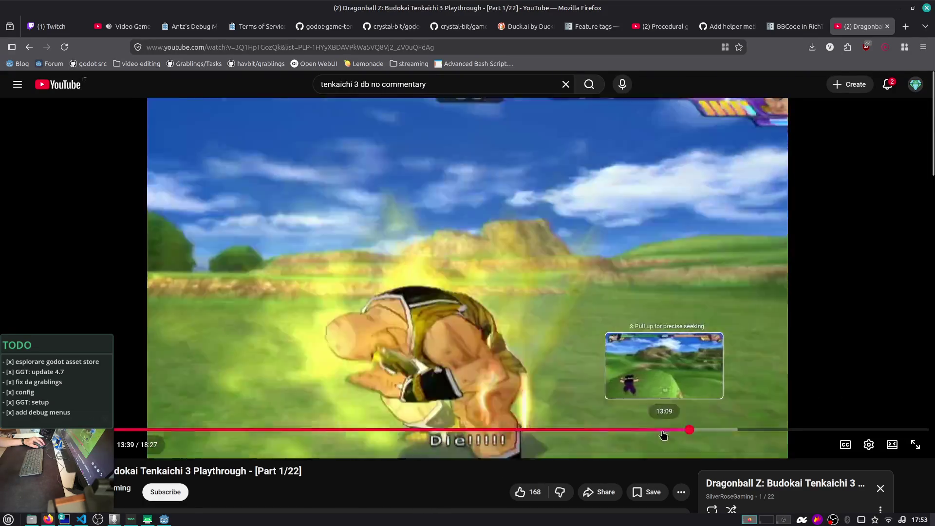
left_click(660, 430)
left_click(551, 377)
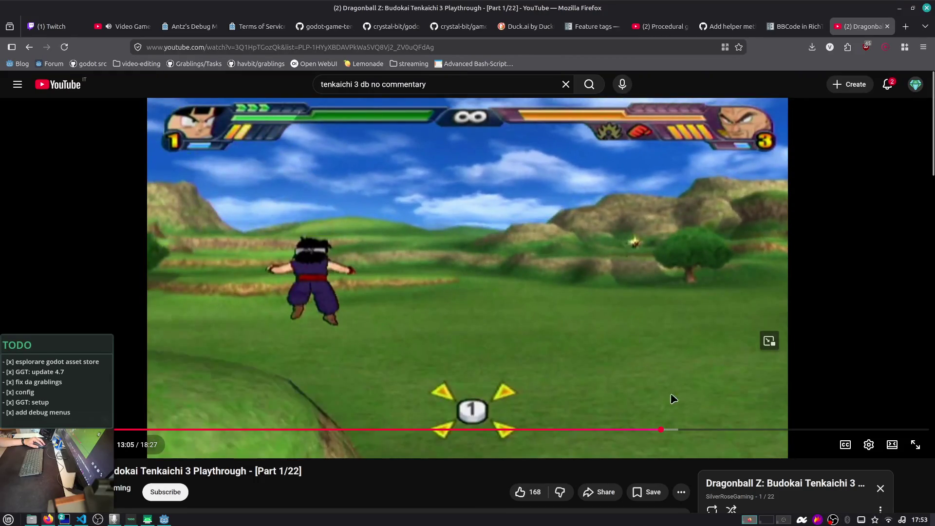
left_click(683, 430)
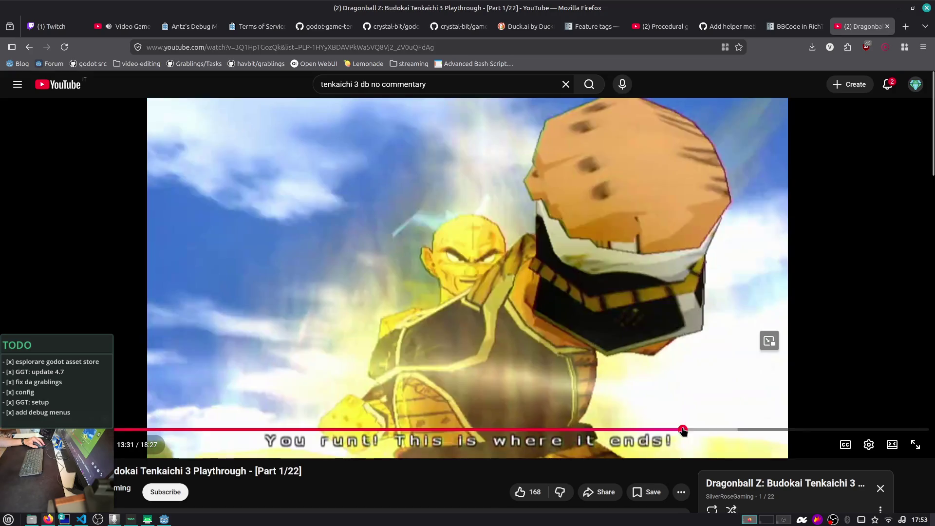
left_click(860, 430)
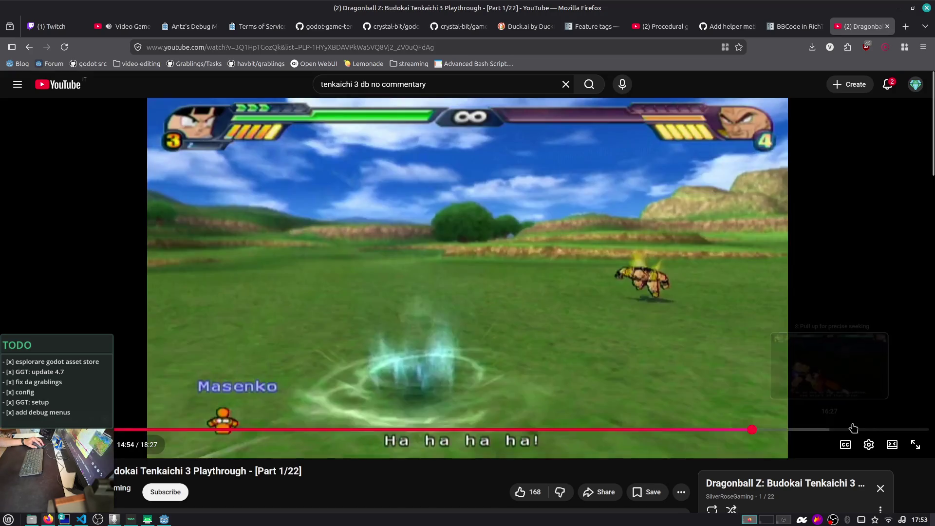
left_click(889, 431)
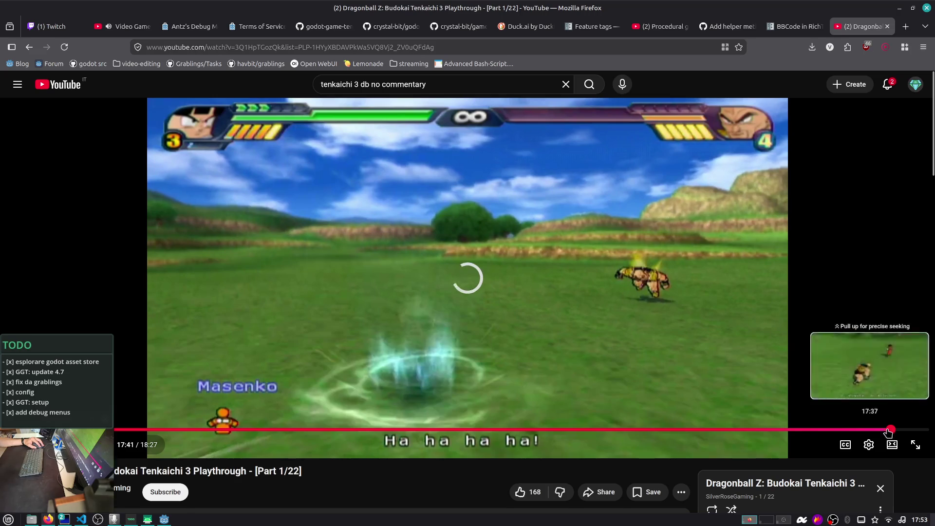
left_click(633, 382)
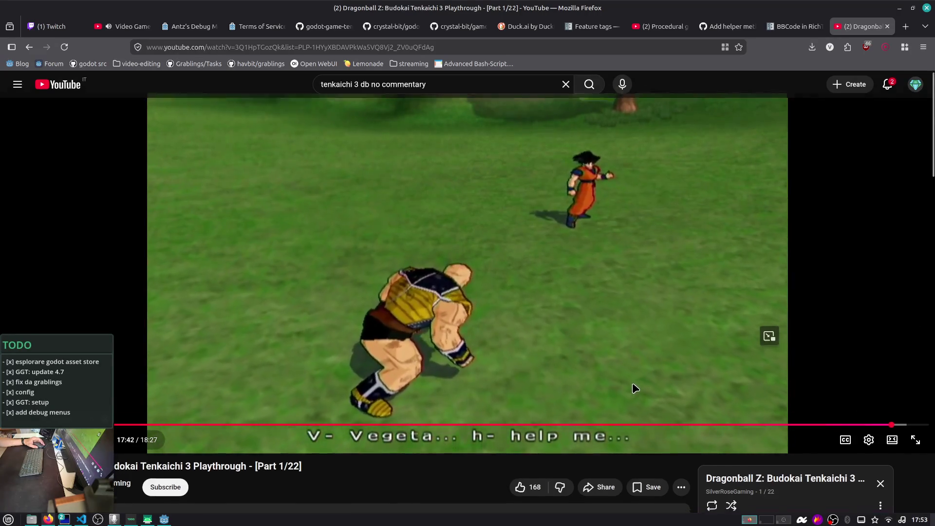
- Open Part 7/22 from the playlist, skip to 4:37 and 7:31, then close the video tab
scroll(635, 388, "down", 4)
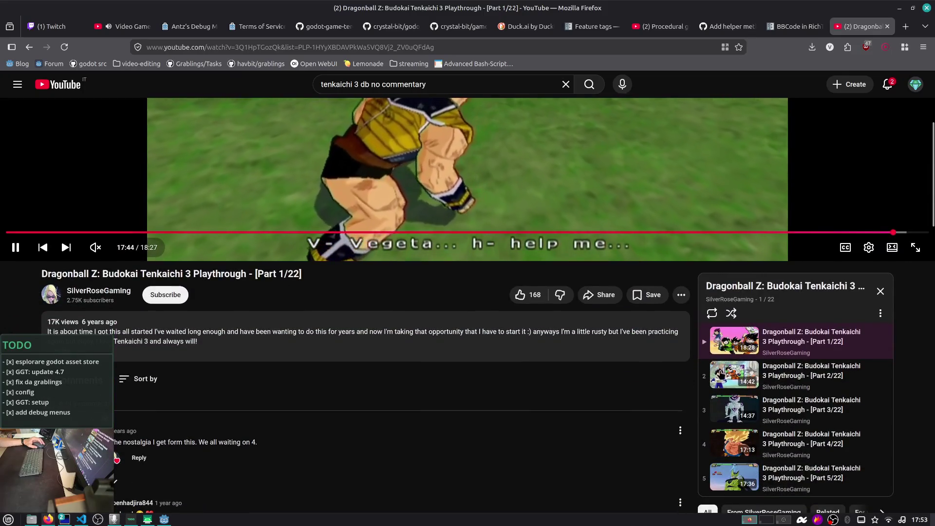
scroll(789, 373, "down", 4)
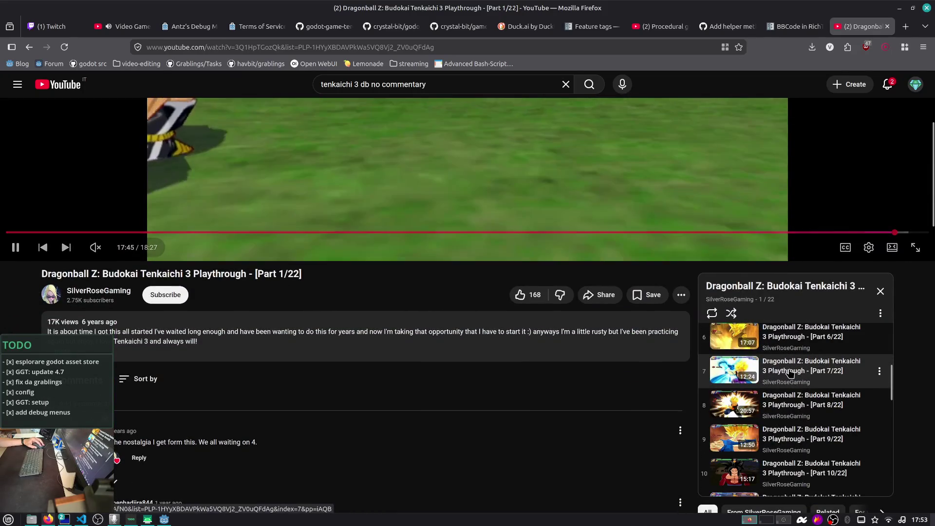
left_click(790, 373)
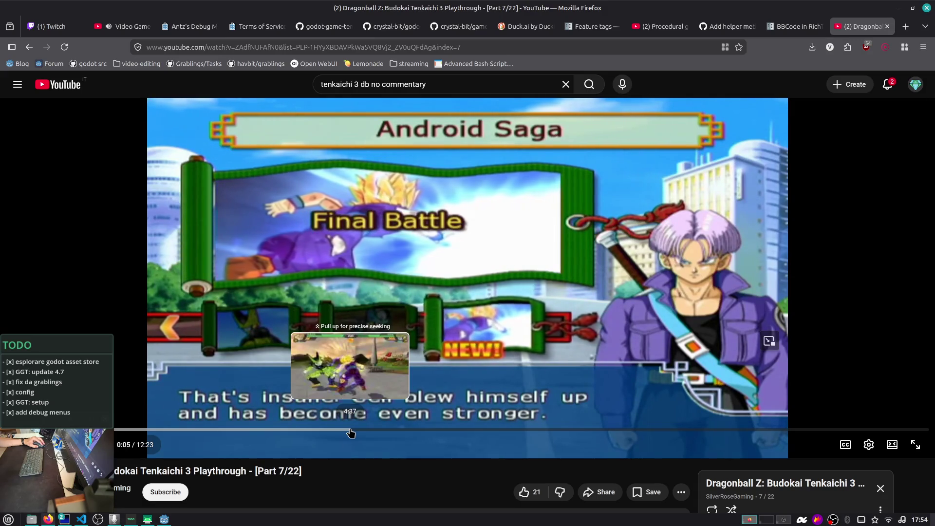
left_click(350, 430)
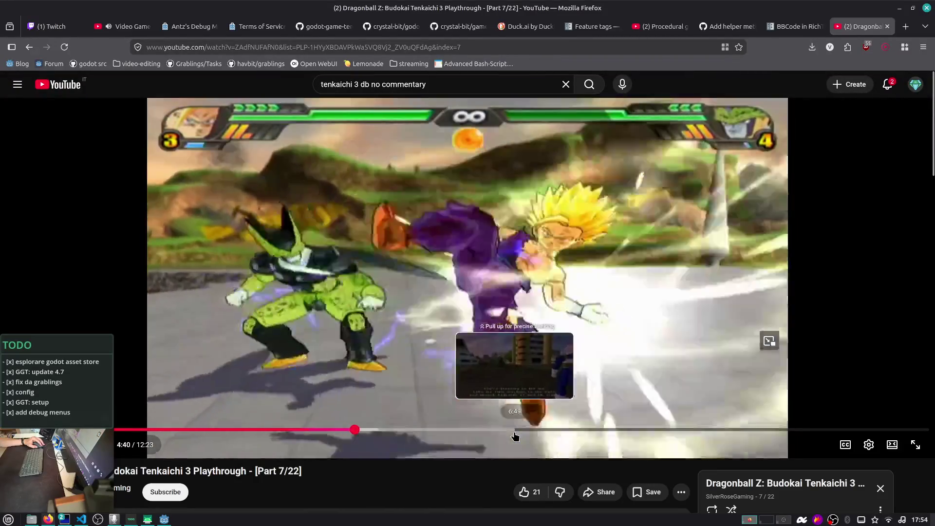
left_click(567, 430)
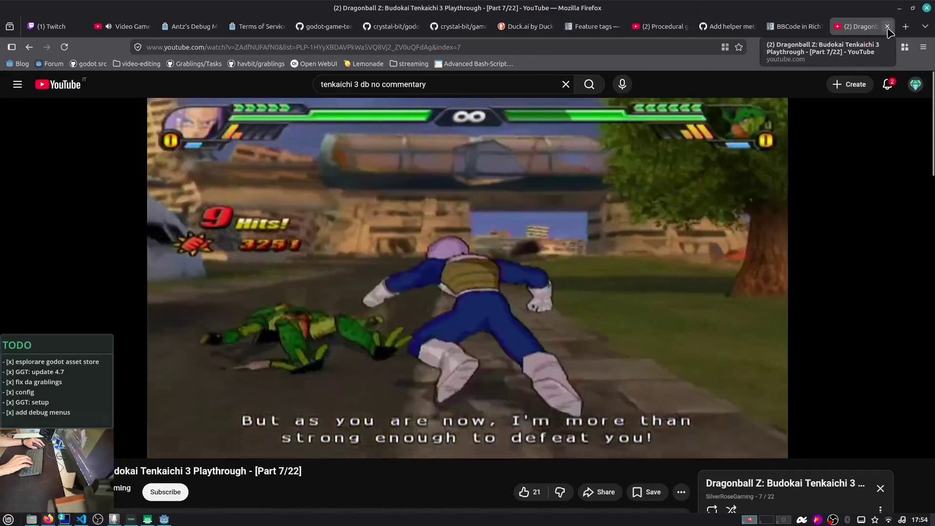
left_click(887, 27)
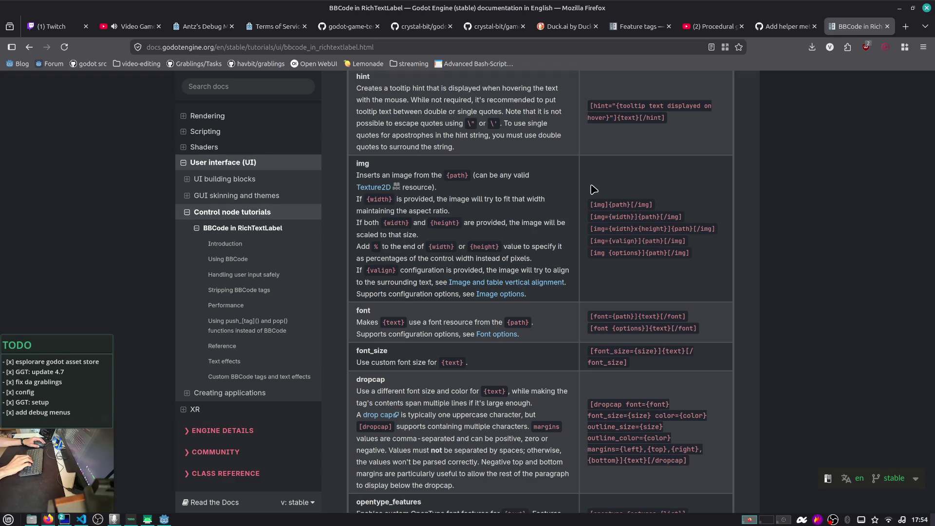
- Read the BBCode tag table's img, font, color and bgcolor rows, then return to Godot
scroll(596, 188, "up", 3)
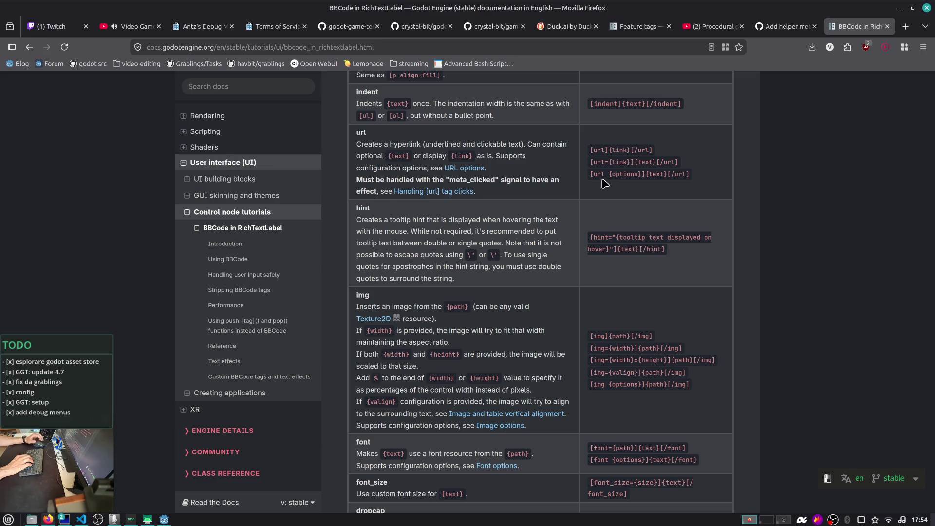
scroll(604, 182, "down", 3)
scroll(596, 215, "down", 2)
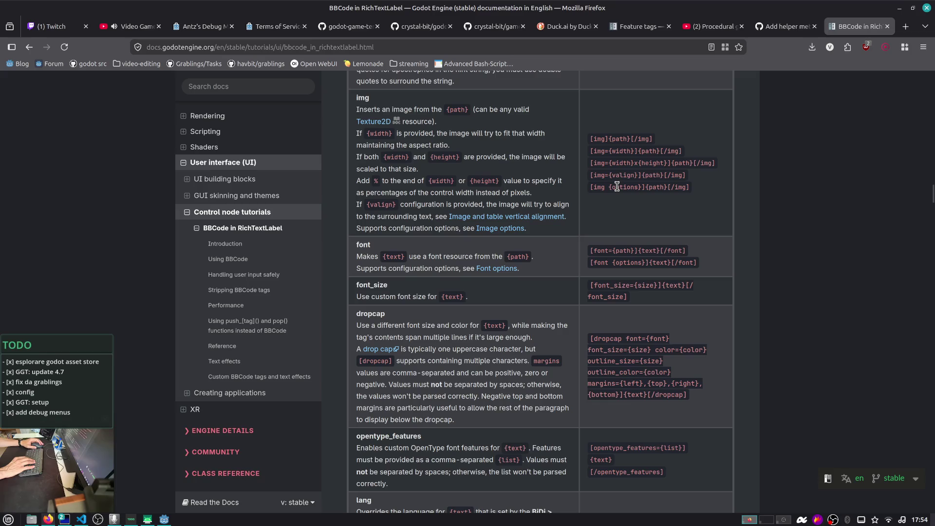
scroll(616, 186, "down", 5)
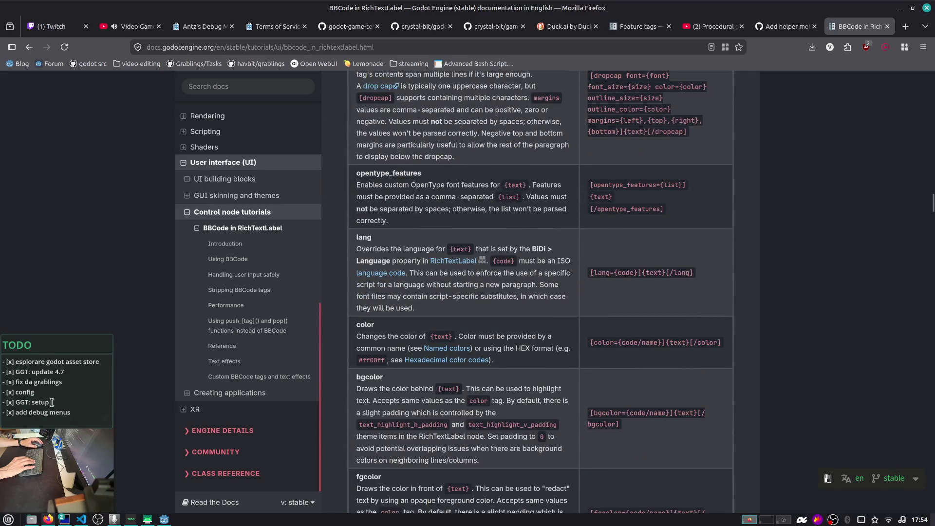
left_click(97, 385)
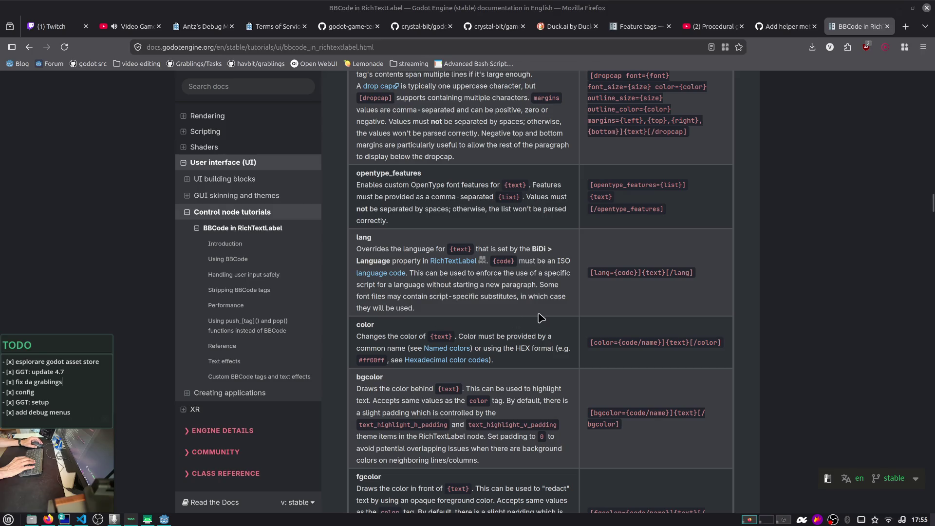
scroll(571, 291, "down", 5)
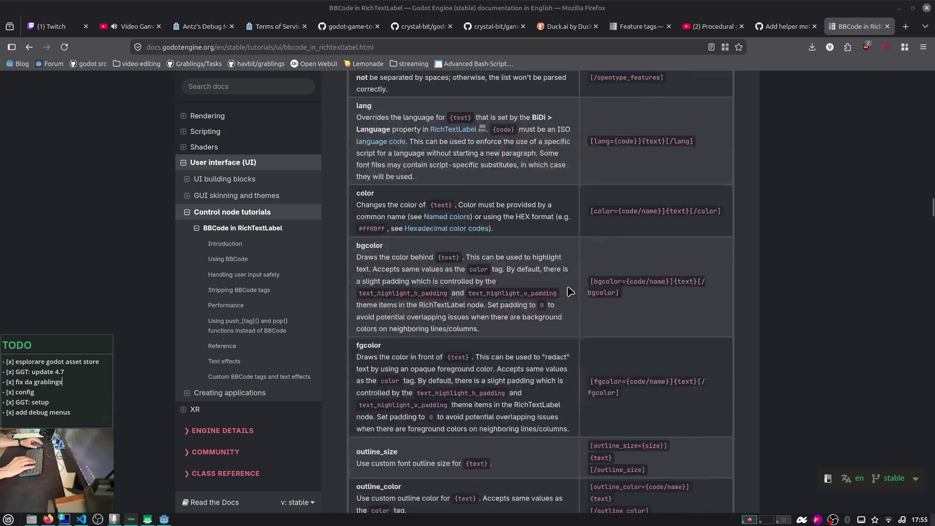
left_click(798, 27)
key("alt+Tab")
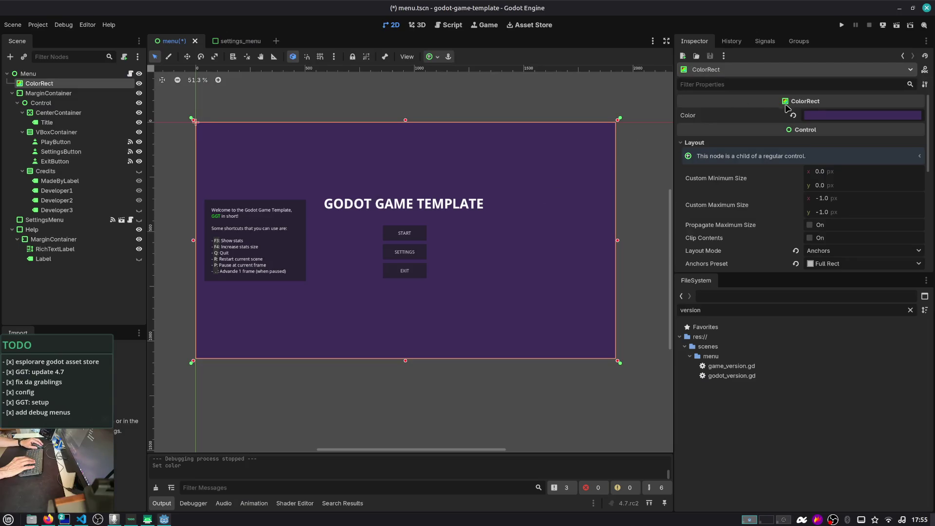
- Change the ColorRect Color to dark blue 394566 and save menu.tscn
left_click(814, 115)
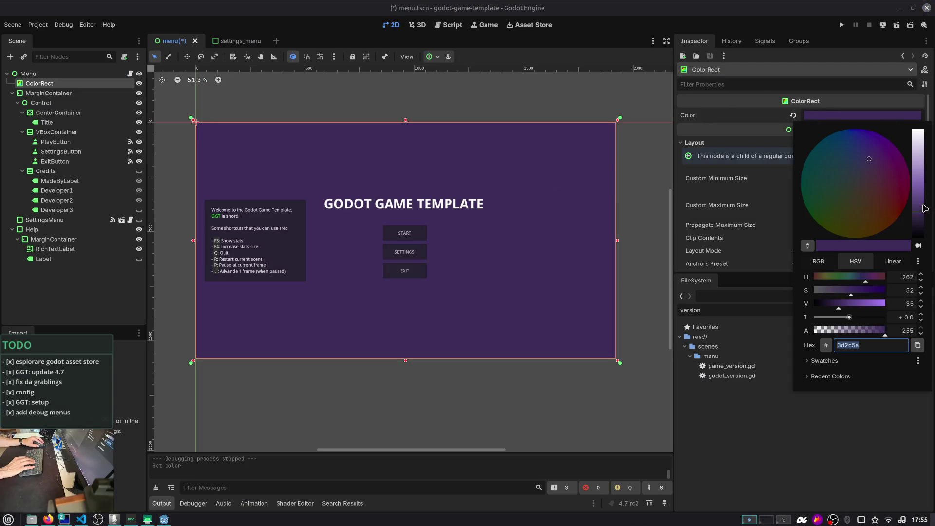
left_click(923, 207)
left_click(923, 207)
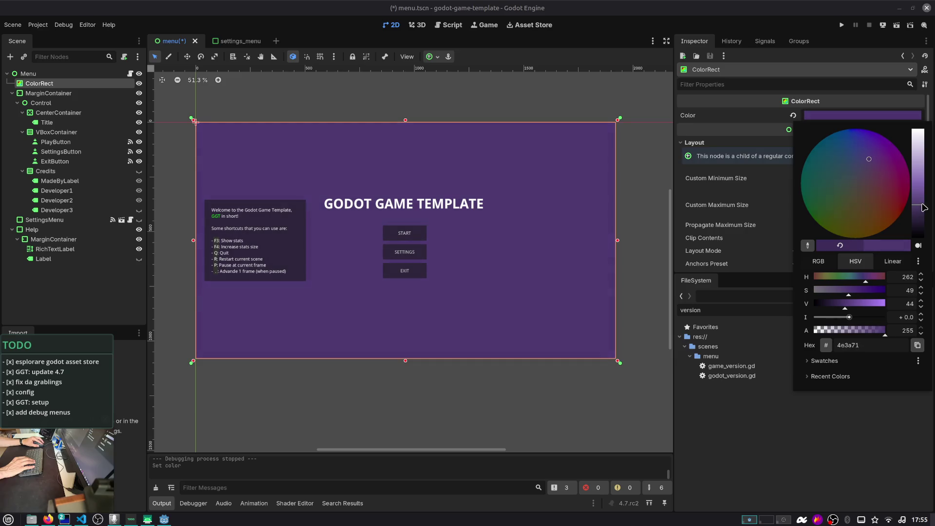
left_click_drag(870, 162, 878, 174)
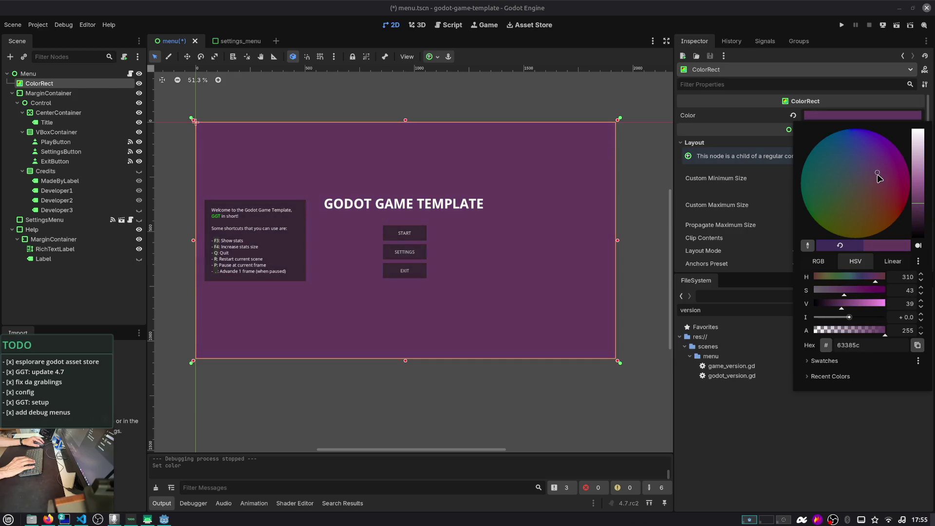
mouse_move(852, 275)
left_mouse_down()
mouse_move(885, 284)
mouse_move(842, 279)
mouse_move(860, 282)
left_mouse_up()
left_click(654, 245)
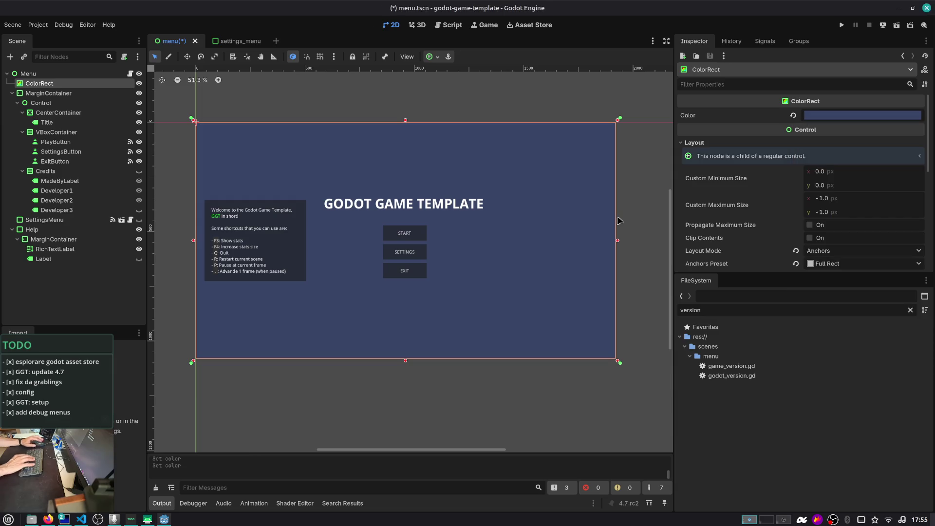
key("ctrl+s")
scroll(456, 216, "up", 2)
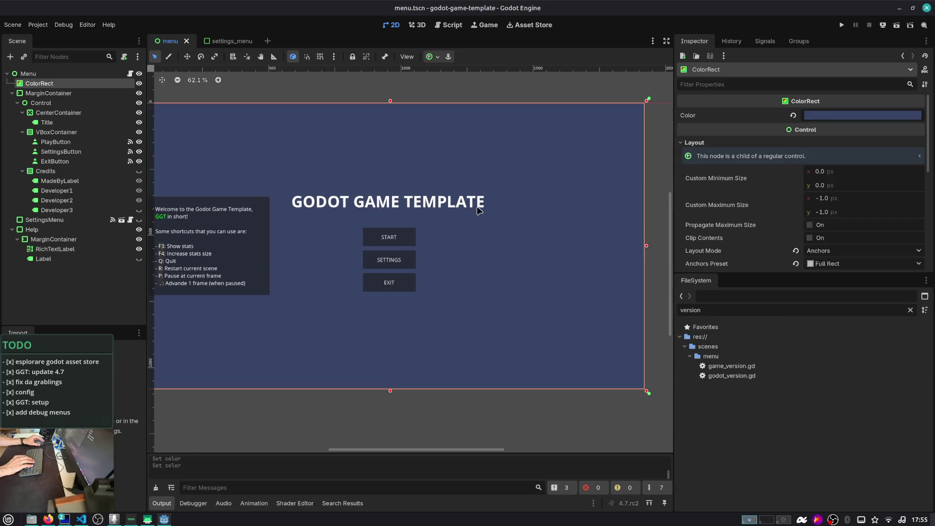
- Select the Help panel node in the menu scene for copying
left_click_drag(416, 218, 501, 218)
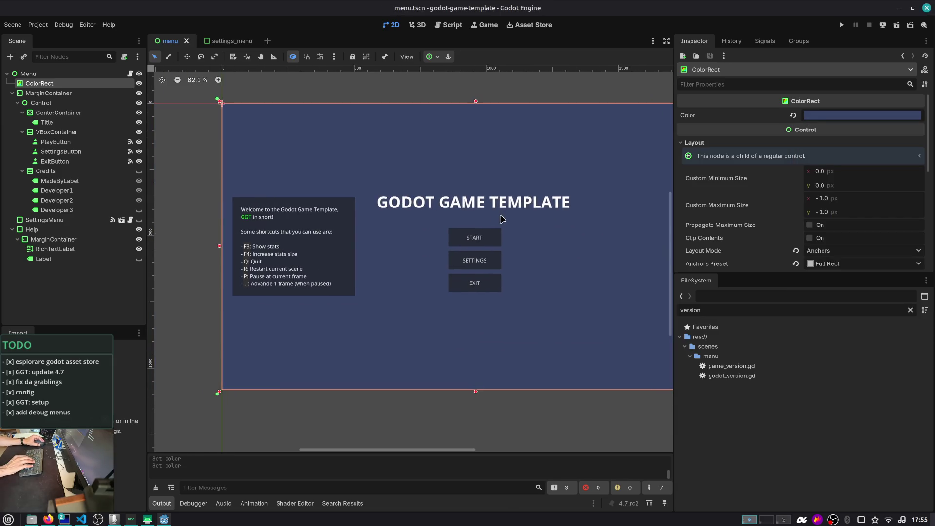
left_click(75, 231)
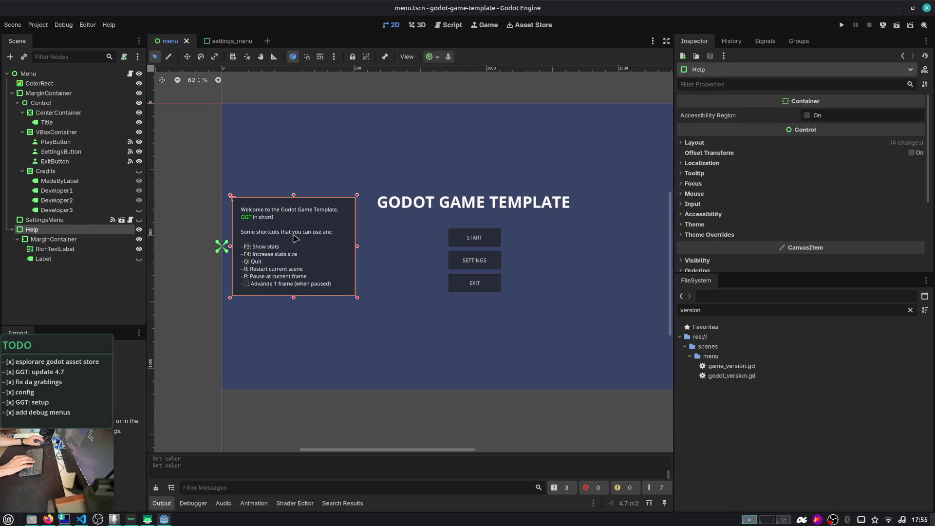
scroll(342, 241, "up", 1)
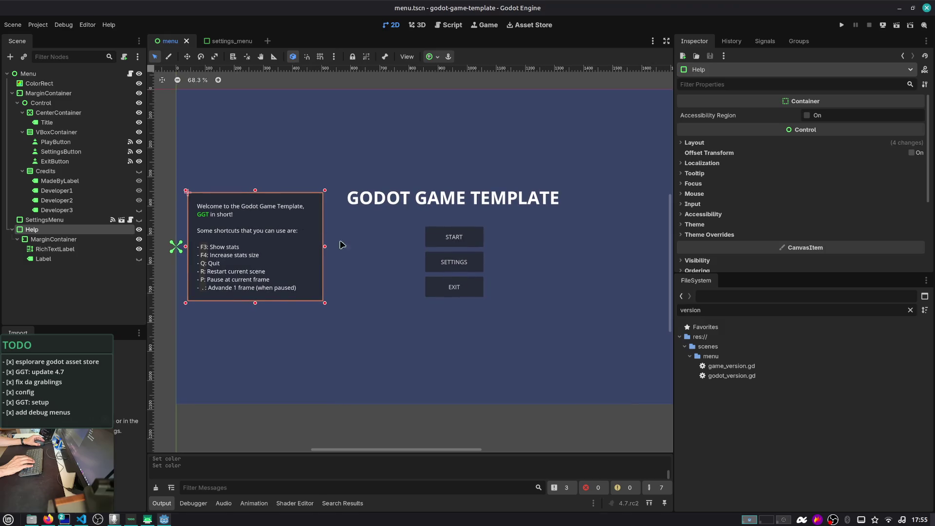
scroll(342, 245, "down", 3)
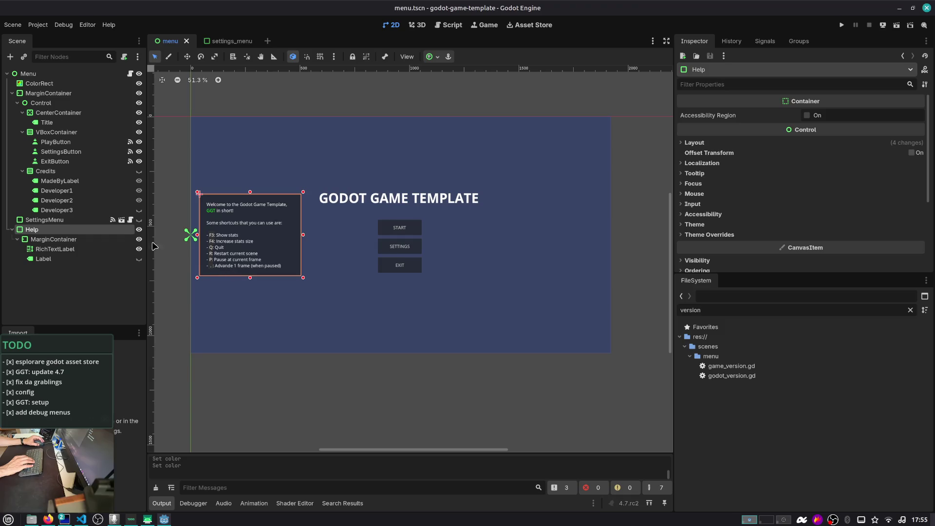
left_click(88, 232)
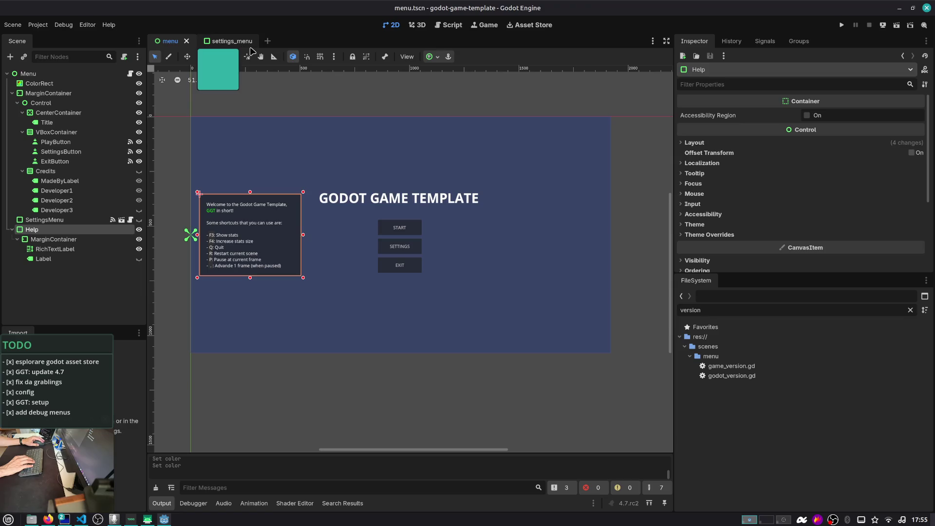
- Paste the Help panel under the Gameplay root of gameplay.tscn and delete its Label child
key("ctrl+shift+o")
type("game")
key("Return")
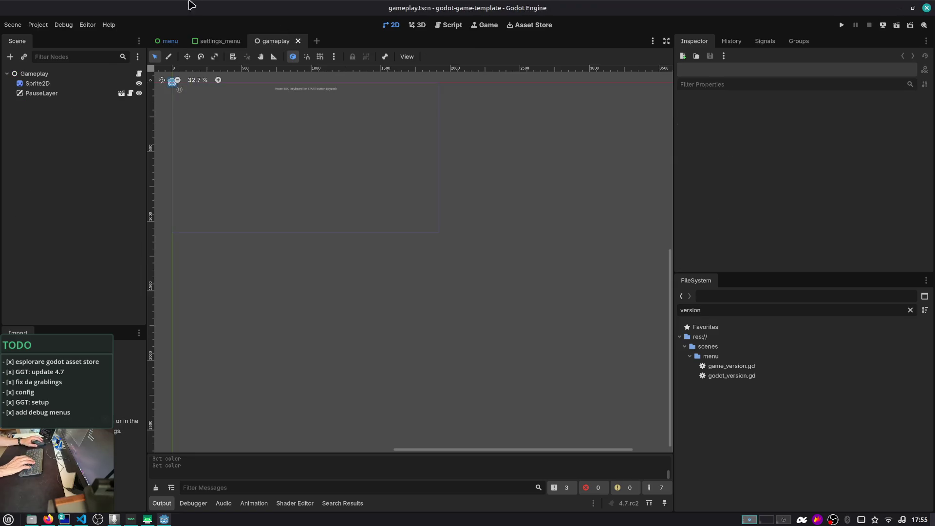
left_click(69, 73)
key("ctrl+v")
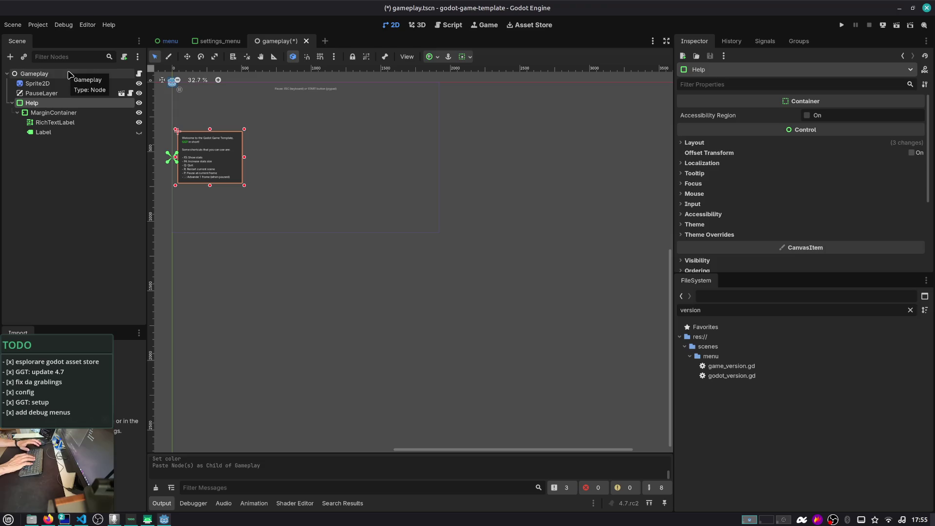
scroll(417, 194, "up", 4)
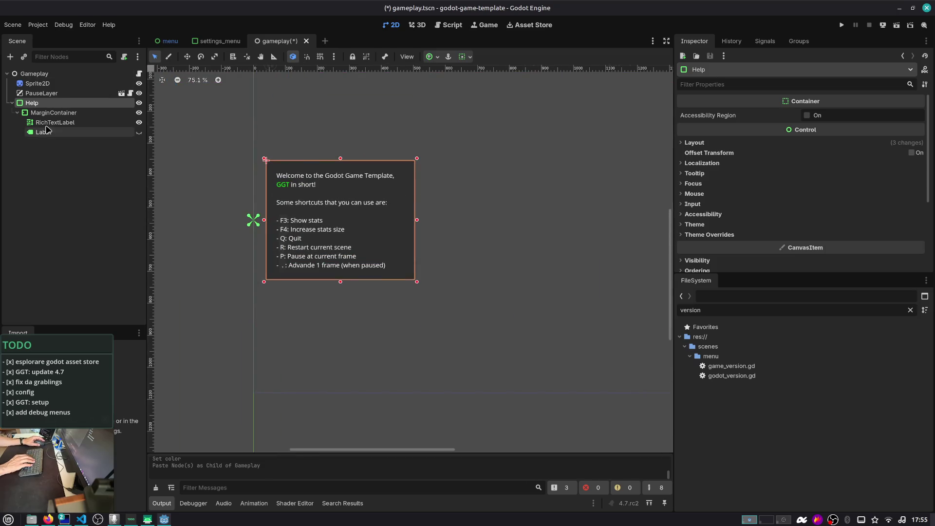
left_click(74, 135)
key("Delete")
key("Return")
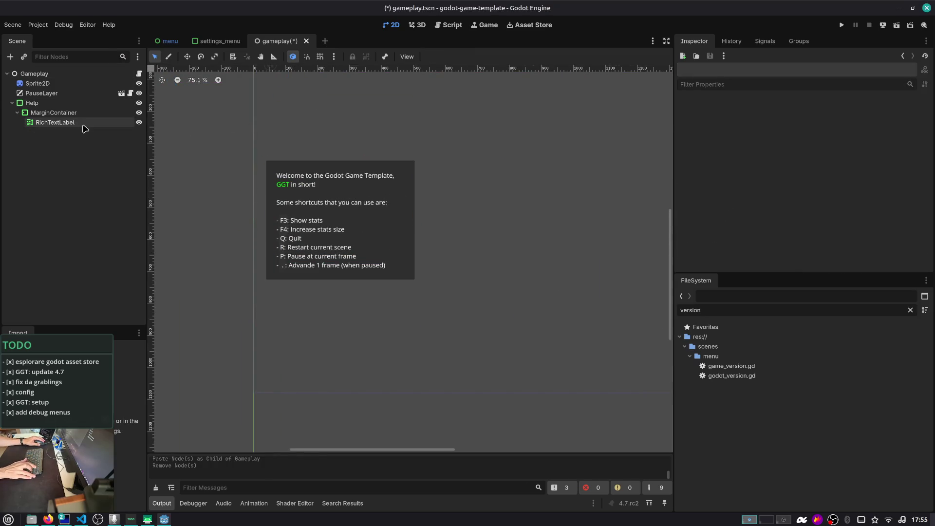
- Correct 'Advande' to 'Advance 1 frame' in the RichTextLabel text and save gameplay.tscn
scroll(821, 154, "down", 3)
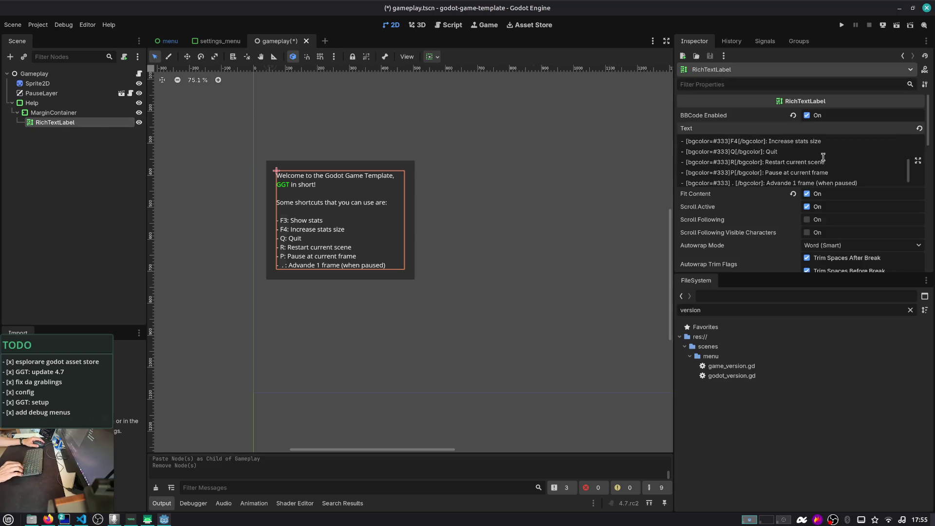
key("Up")
key("Up")
key("Up")
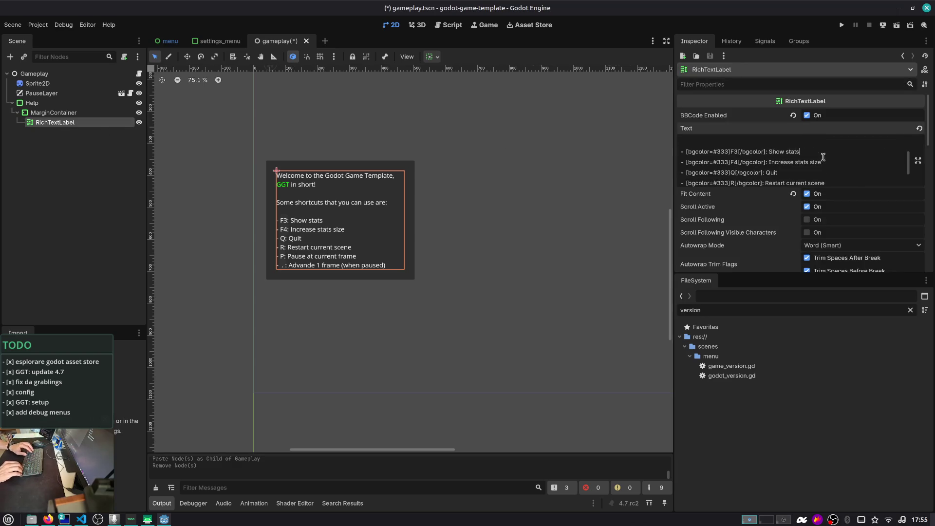
key("Down")
key("Down")
key("Down")
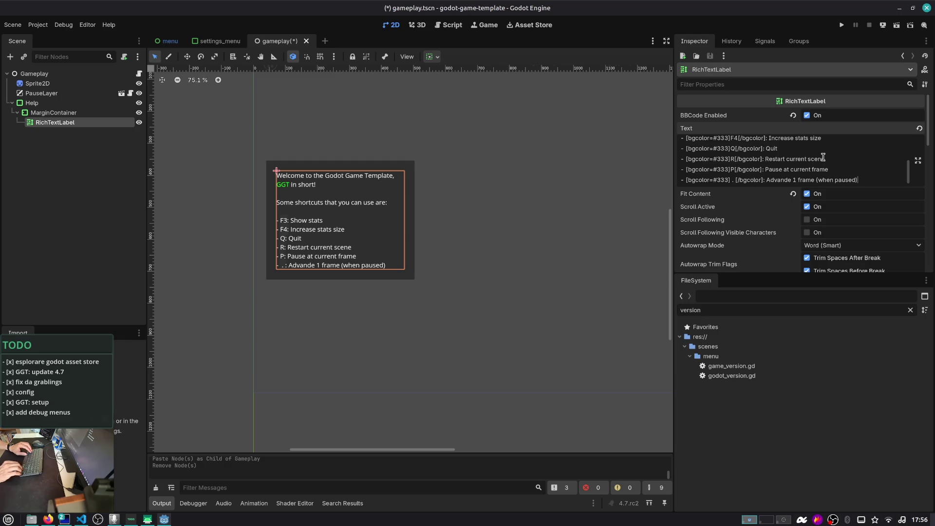
key("BackSpace")
key("BackSpace")
type("ce")
key("ctrl+s")
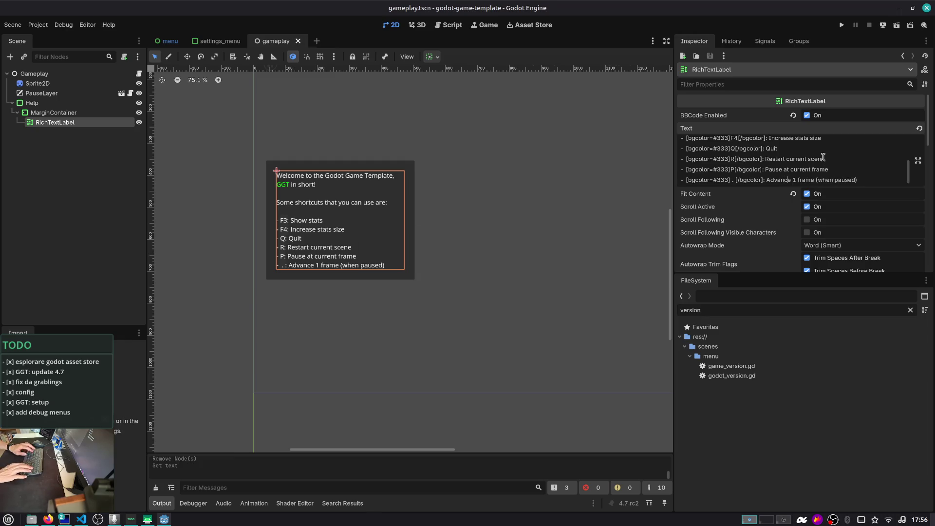
key("alt+Tab")
key("alt+Tab")
key("alt+shift+Tab")
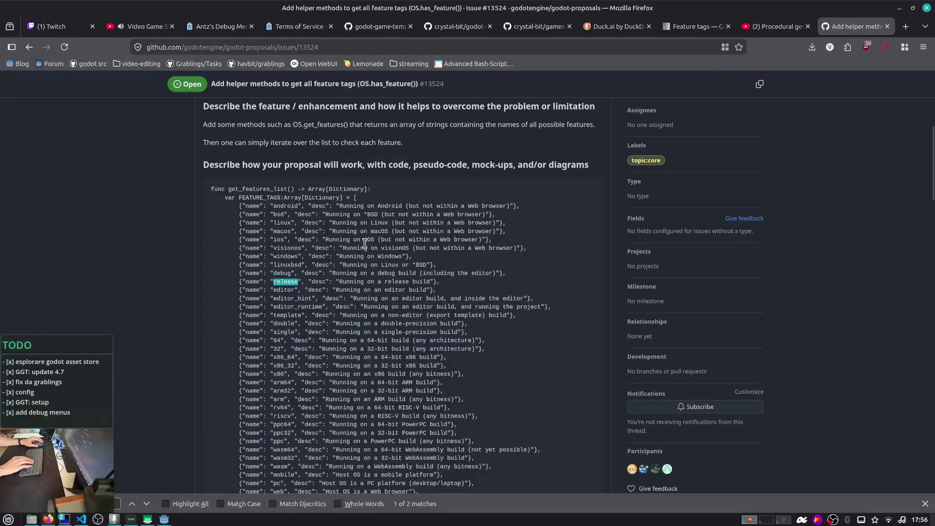
- Close the feature-tags issue and open the godot-game-template repository main page
scroll(347, 245, "up", 10)
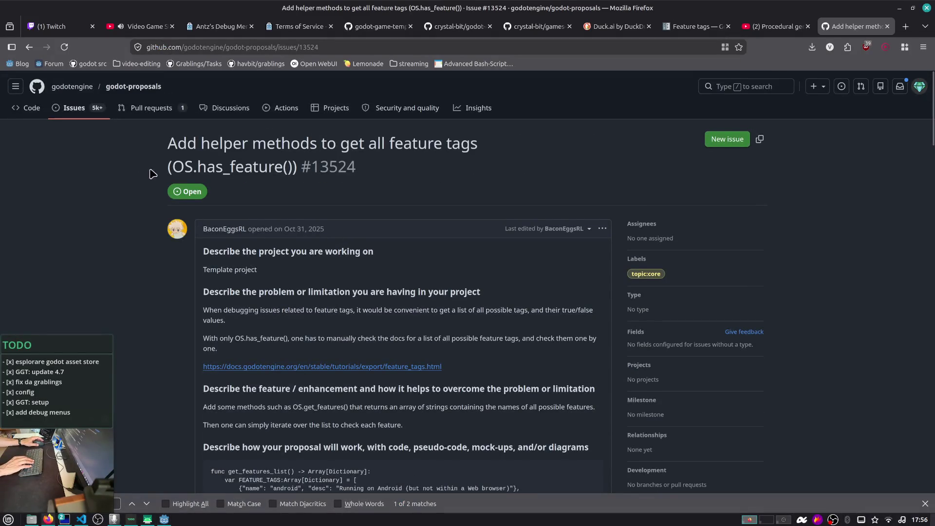
key("ctrl+w")
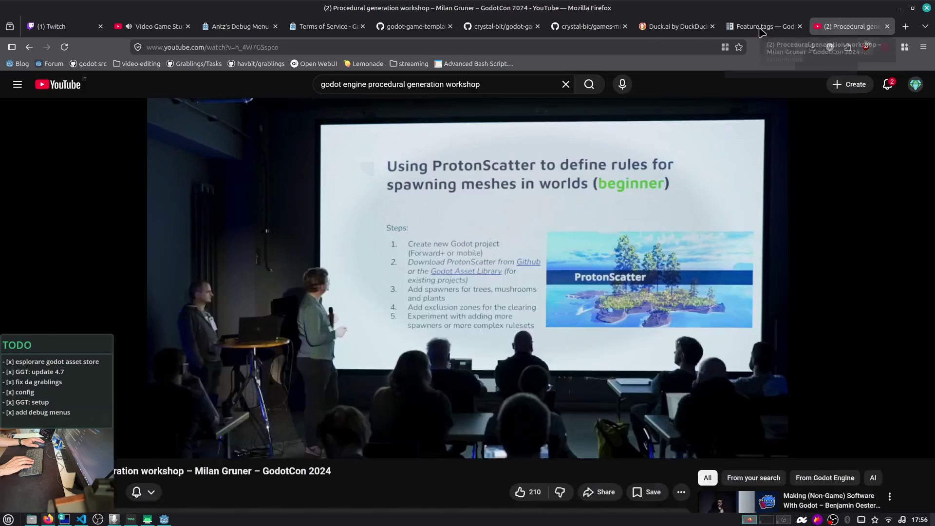
left_click(414, 26)
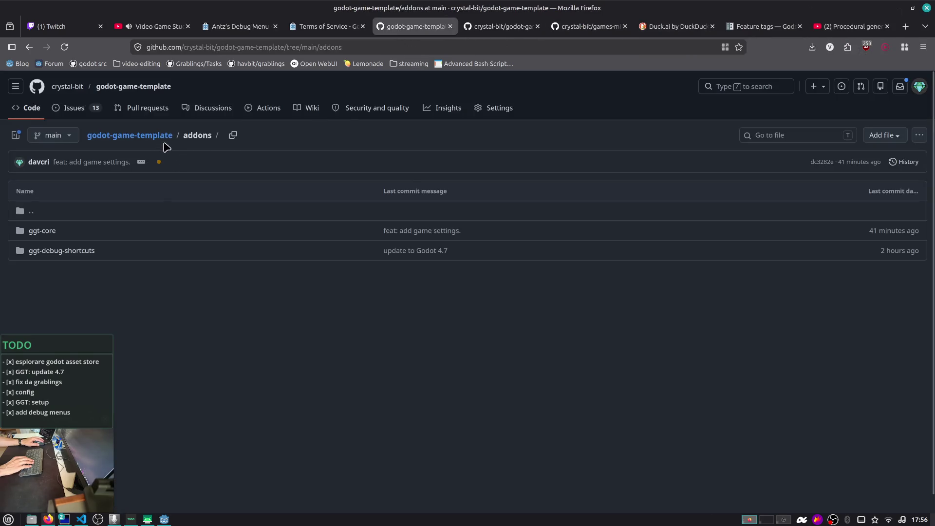
left_click(148, 139)
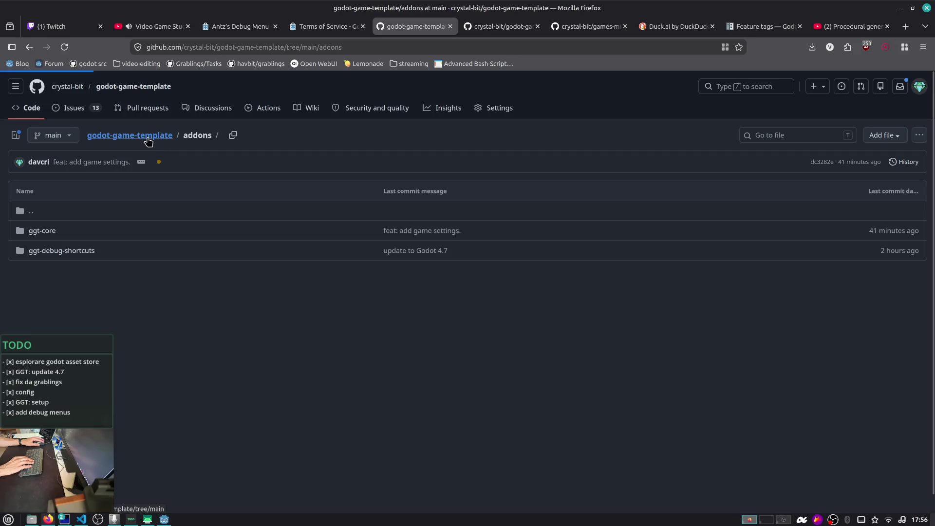
- Find 'shortcut' in the README and read the ggt-shortcuts section, then return to Godot
key("ctrl+f")
type("shortcut")
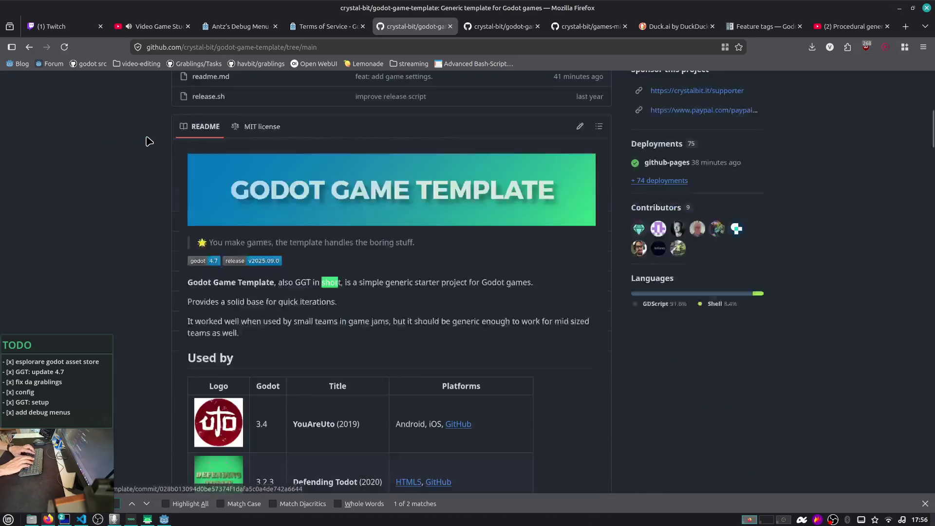
key("Return")
key("Return")
key("Return")
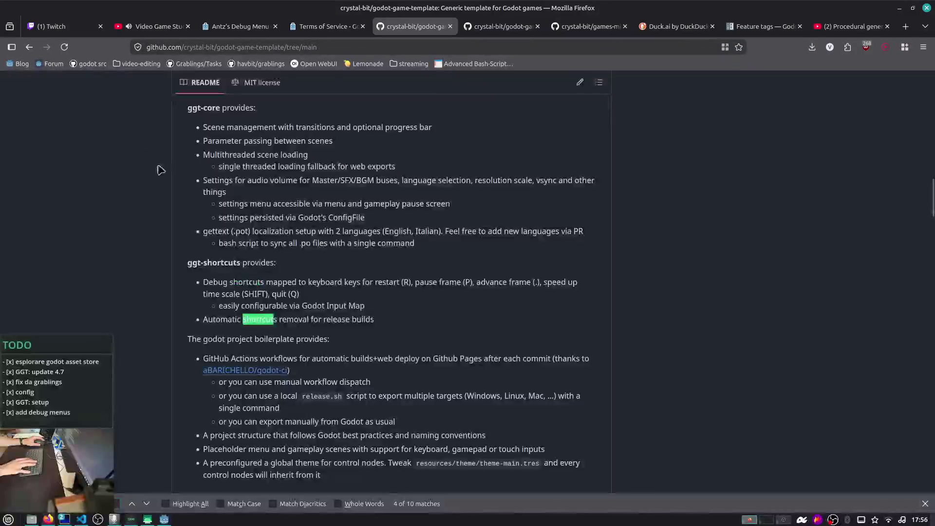
scroll(200, 269, "down", 1)
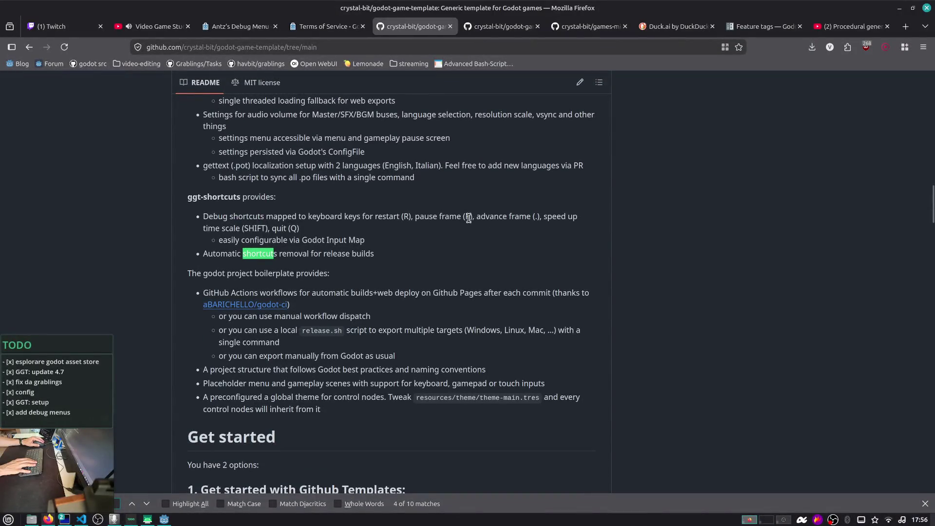
scroll(316, 228, "down", 3)
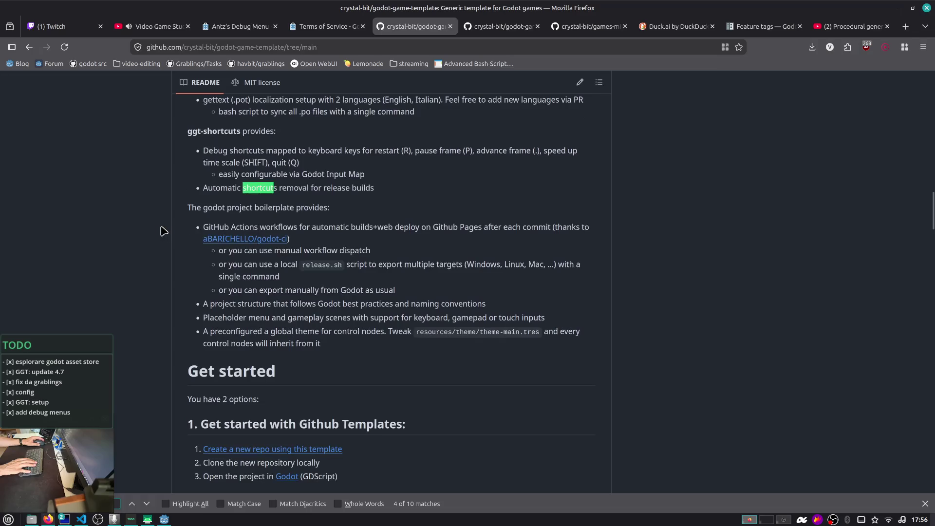
key("alt+Tab")
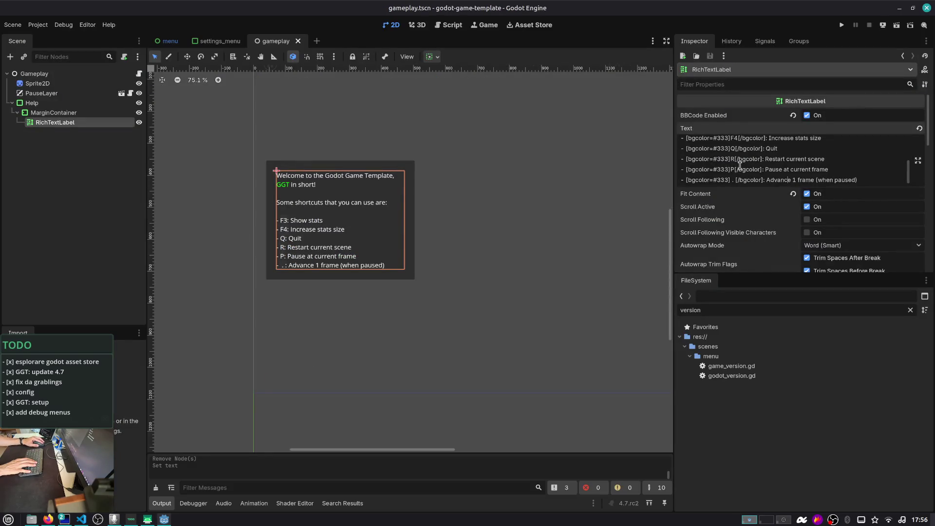
- Close the settings_menu scene, leaving the menu scene open
scroll(808, 153, "up", 5)
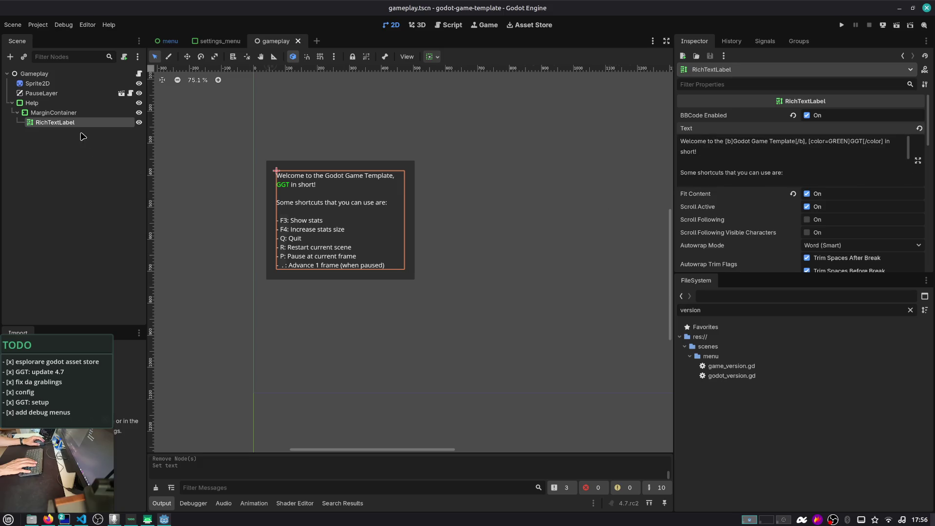
left_click(221, 43)
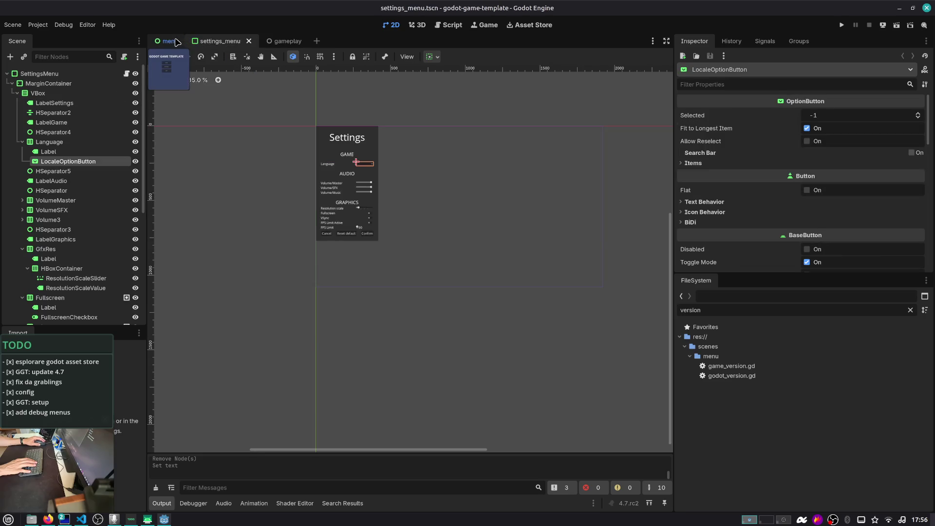
key("ctrl+w")
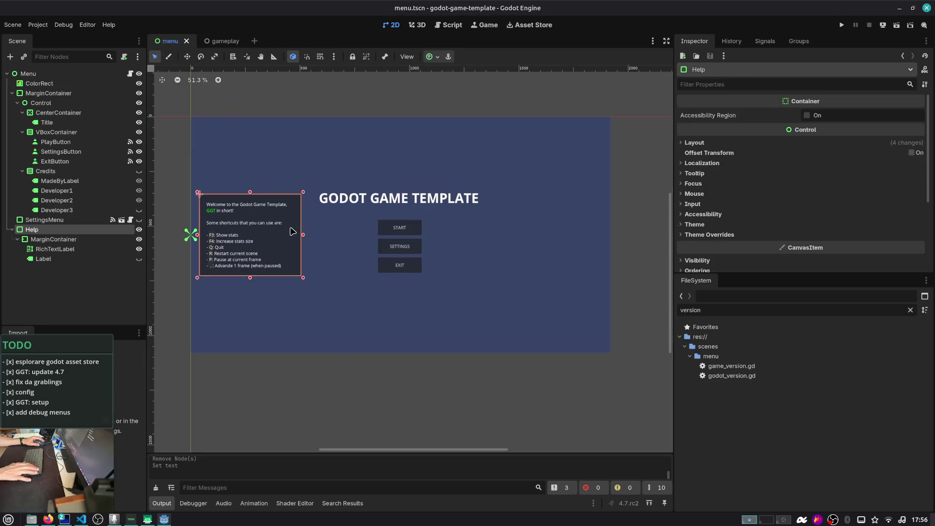
- Delete the help panel's Label and remove the Q, R, P and advance shortcut lines, then save
left_click(75, 259)
key("Delete")
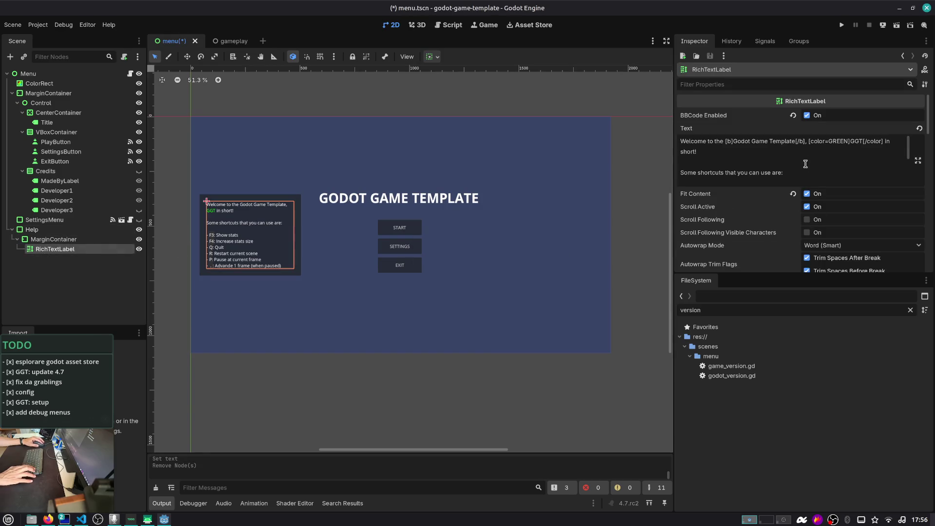
scroll(805, 164, "down", 3)
left_click(802, 154)
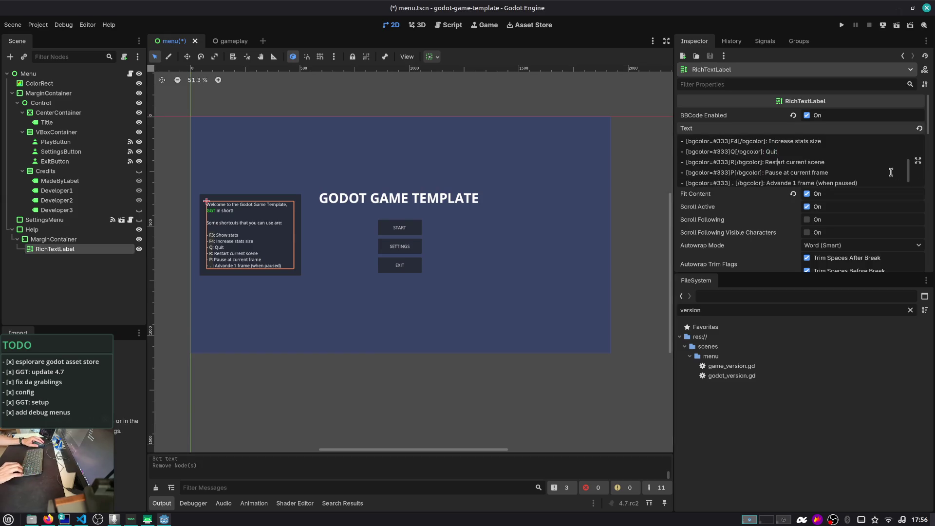
scroll(885, 171, "down", 1)
key("shift+Up")
key("shift+Up")
key("shift+Up")
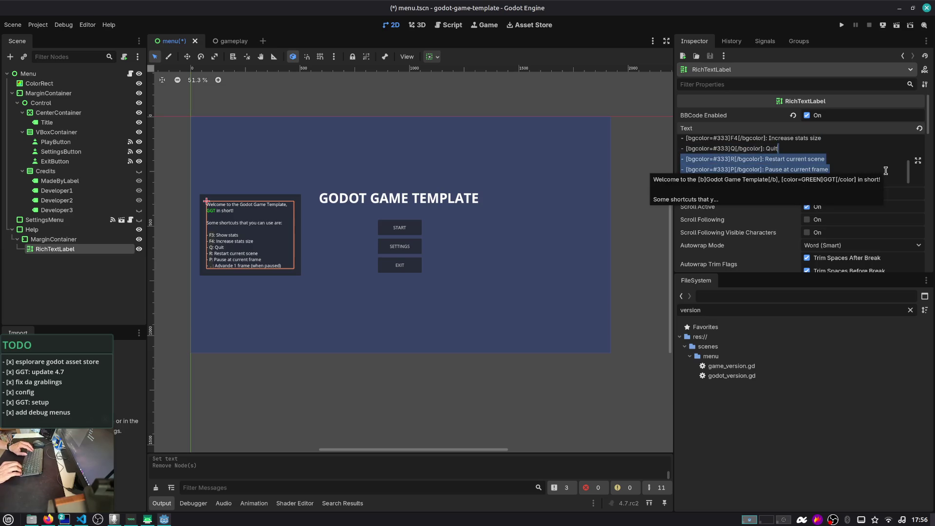
key("shift+ctrl+Left")
key("shift+ctrl+Left")
key("shift+ctrl+Left")
key("shift+ctrl+Left")
key("shift+ctrl+Left")
key("BackSpace")
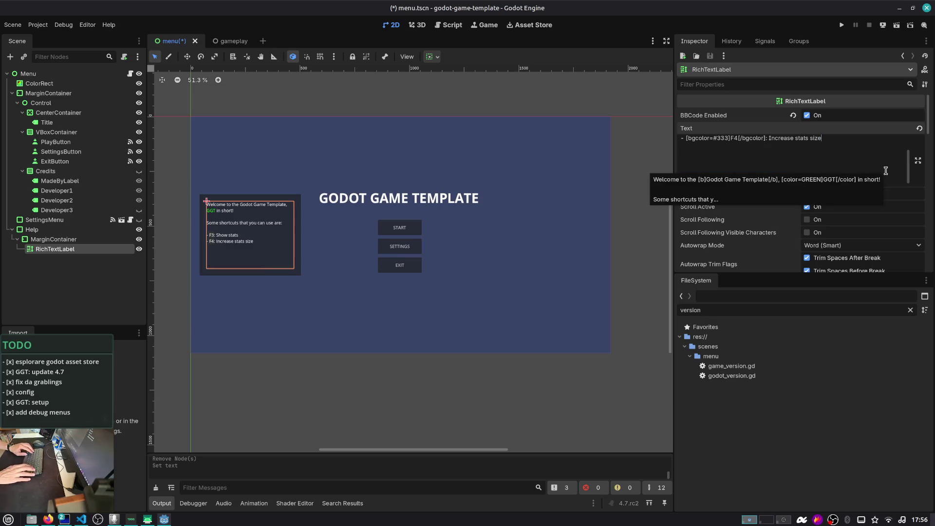
key("ctrl+s")
- Add a closing 'Press start to enter in gameplay…discover more shortcuts!' line to the help text and save
left_click(67, 288)
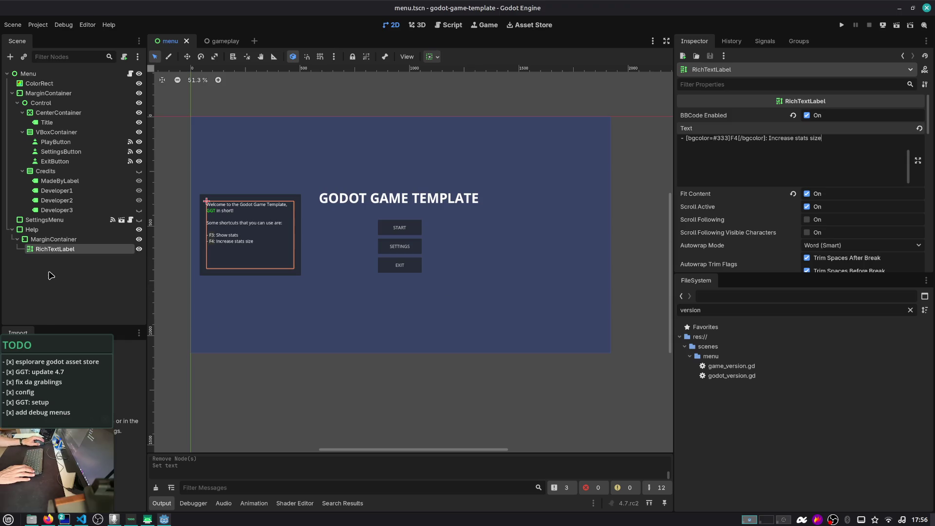
left_click(70, 251)
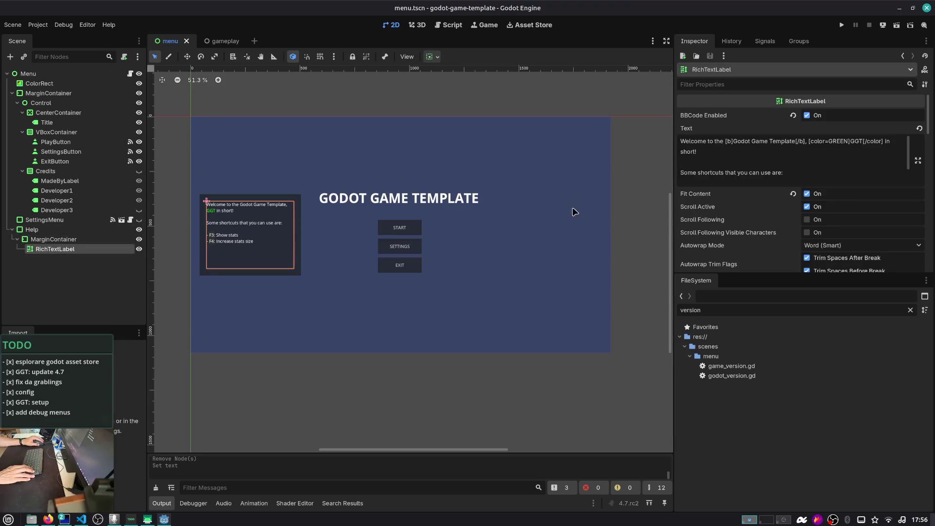
scroll(794, 173, "down", 3)
left_click(848, 131)
key("Return")
key("Return")
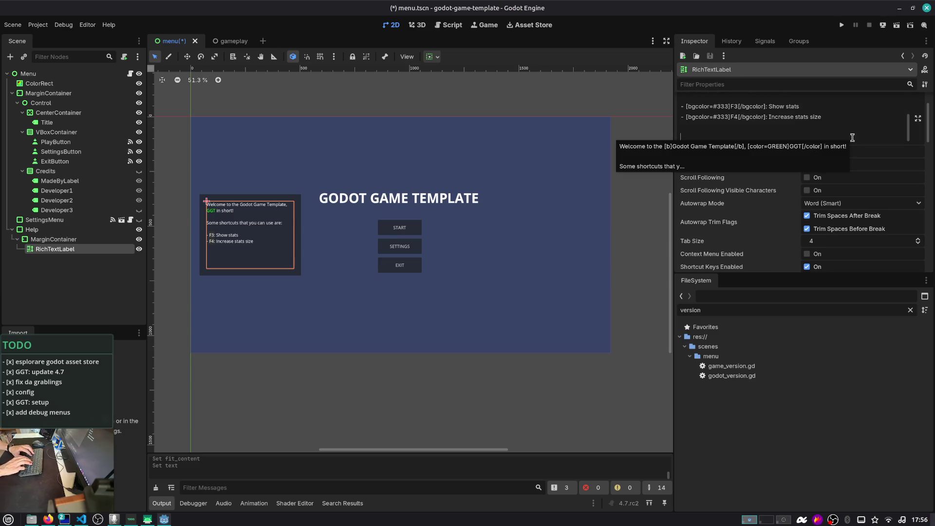
type("Press start to ")
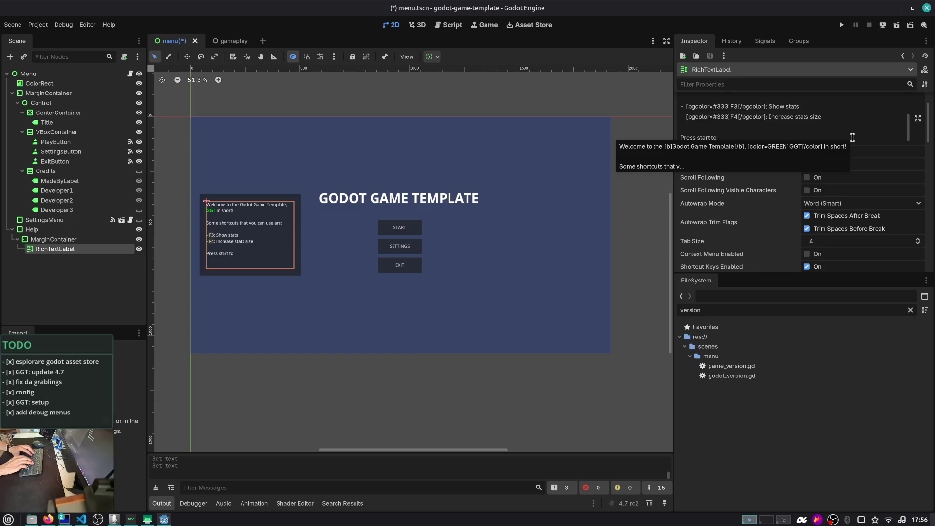
type("enter in gameplay scene and discover more shortcuts!")
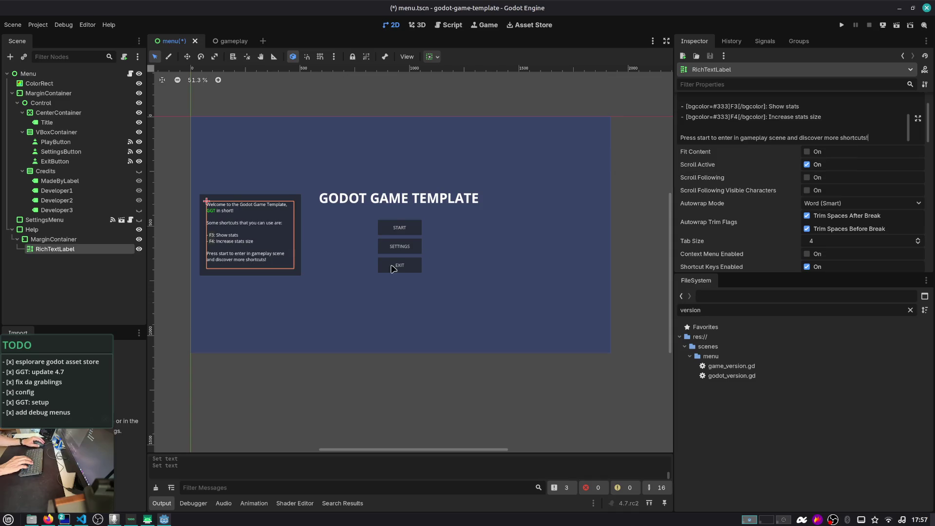
left_click(103, 277)
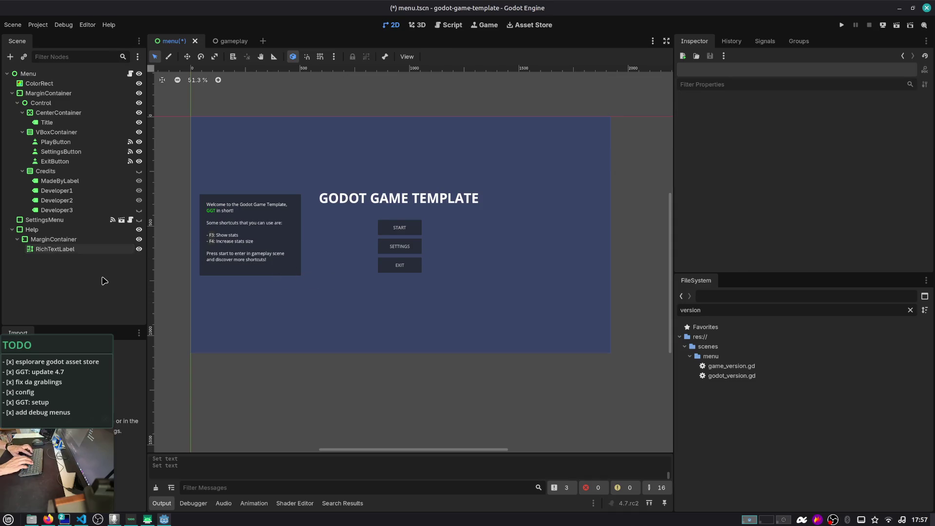
key("ctrl+s")
- Trial-delete 'in short' from the welcome text, undo it, and save menu.tscn
left_click(69, 248)
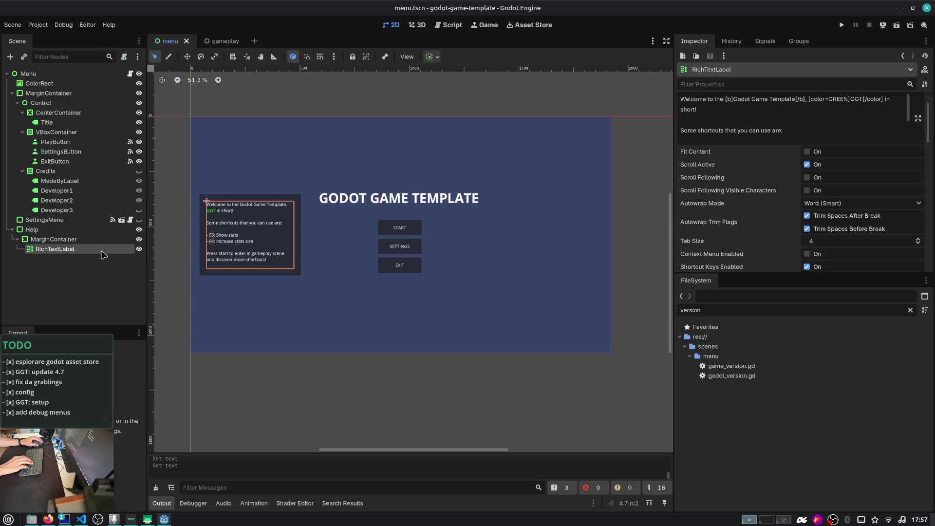
key("Up")
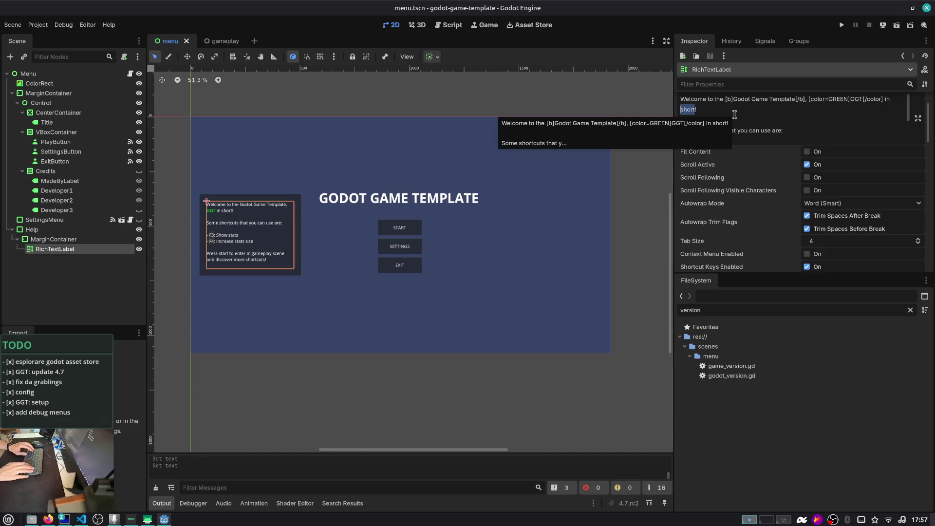
key("ctrl+Delete")
key("BackSpace")
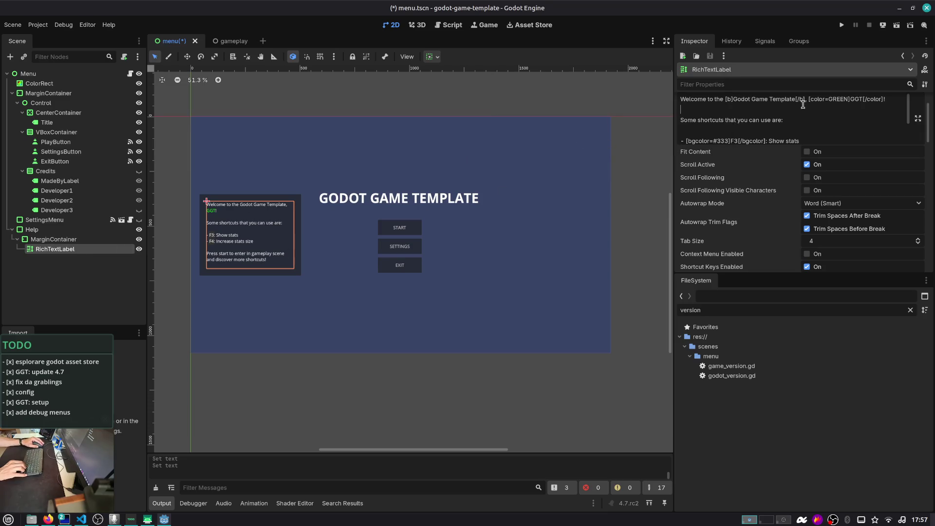
key("ctrl+z")
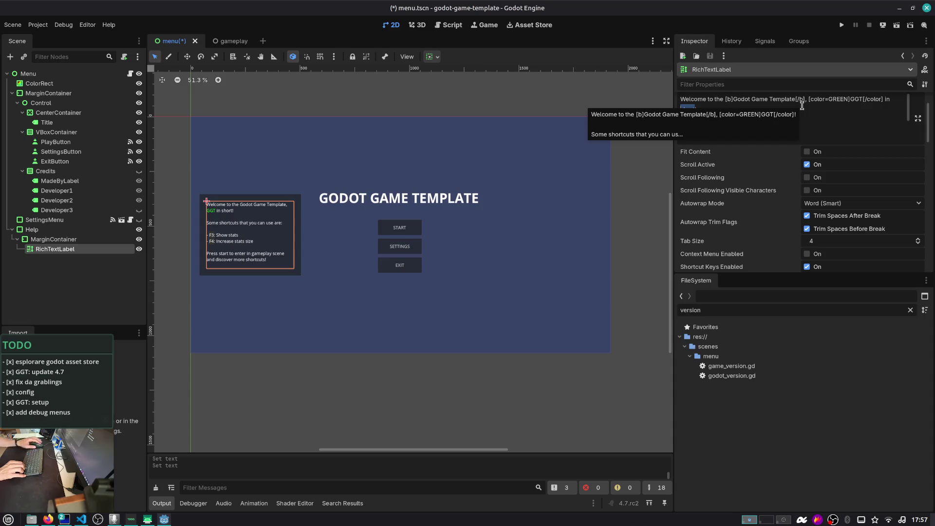
left_click(137, 286)
key("ctrl+s")
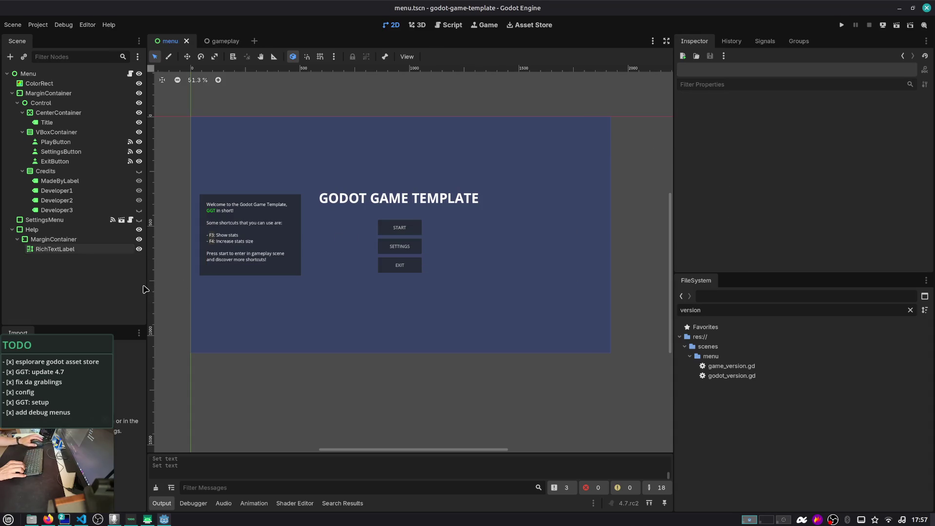
left_click(227, 41)
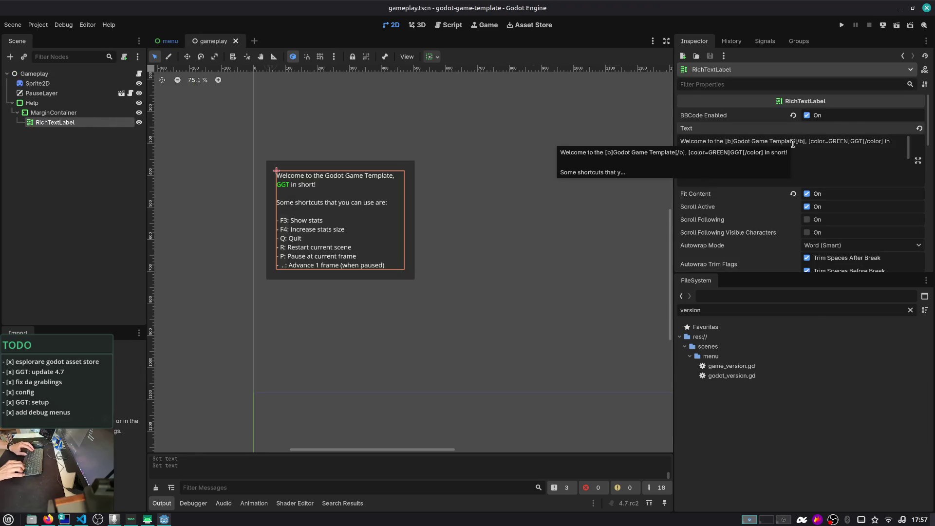
- Replace the welcome paragraphs with a 'shortcuts available are:' heading above the shortcut list
key("shift+Home")
key("shift+Home")
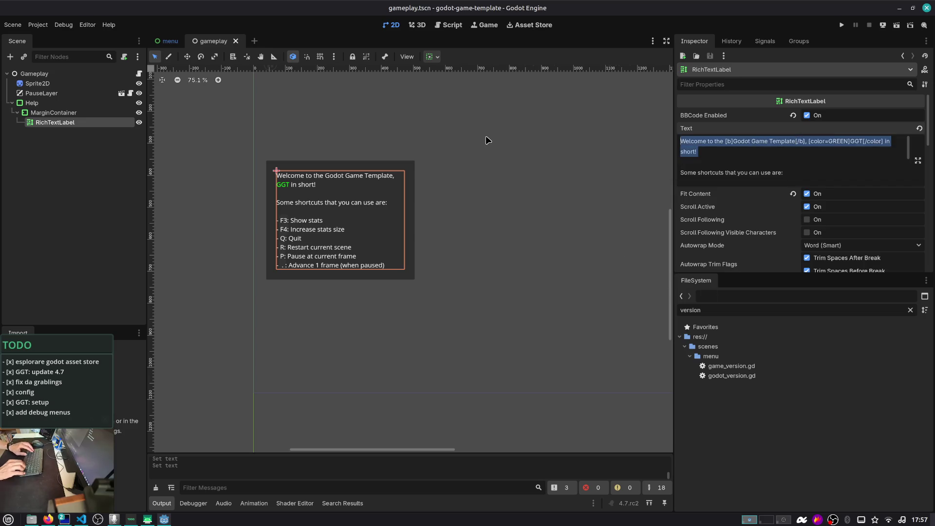
type("M")
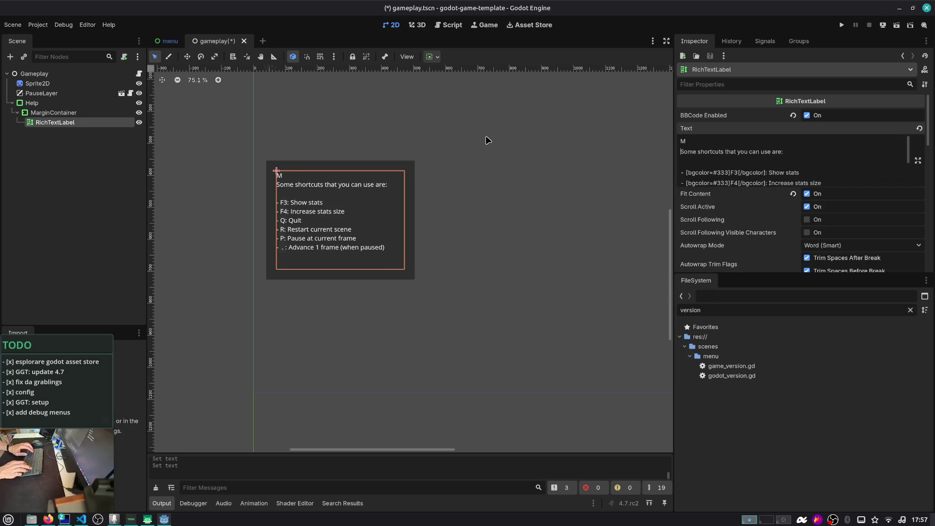
key("shift+Down")
key("shift+Down")
key("Delete")
type("short")
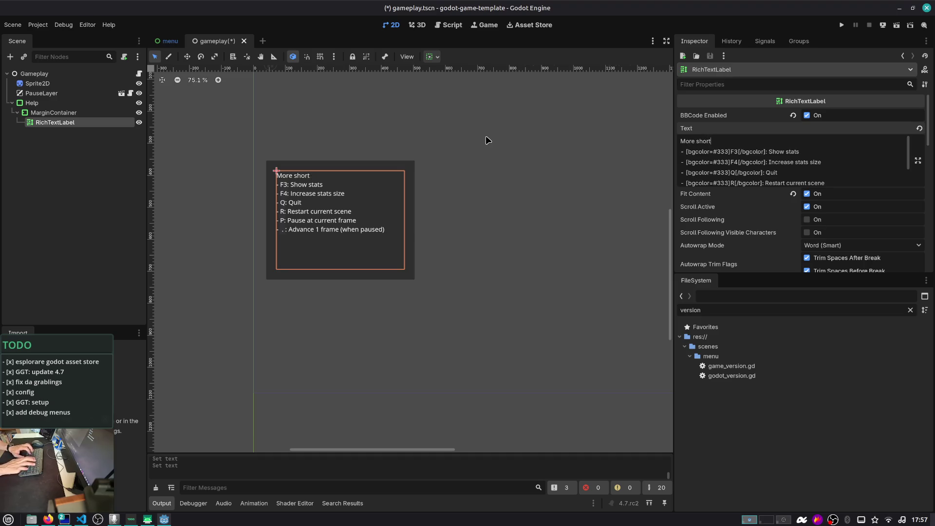
type("cuts available")
type(" are:")
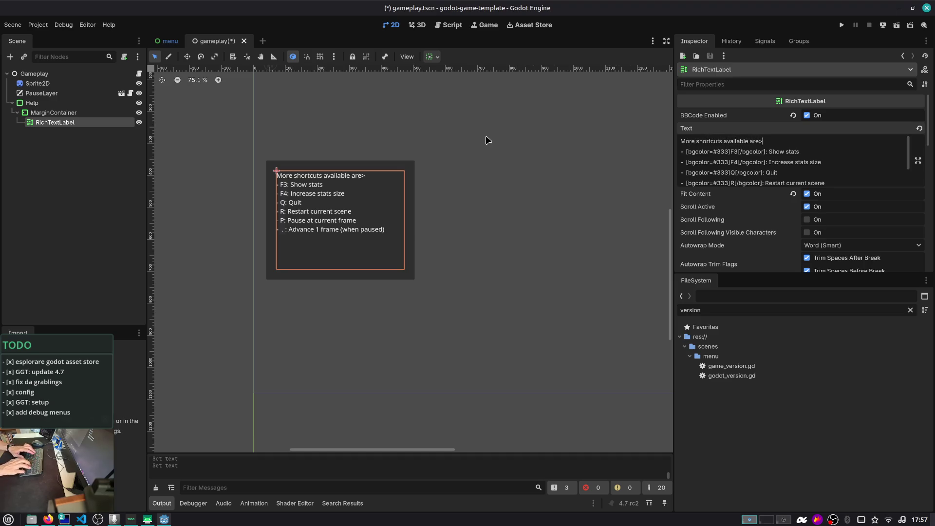
key("Return")
left_click(50, 176)
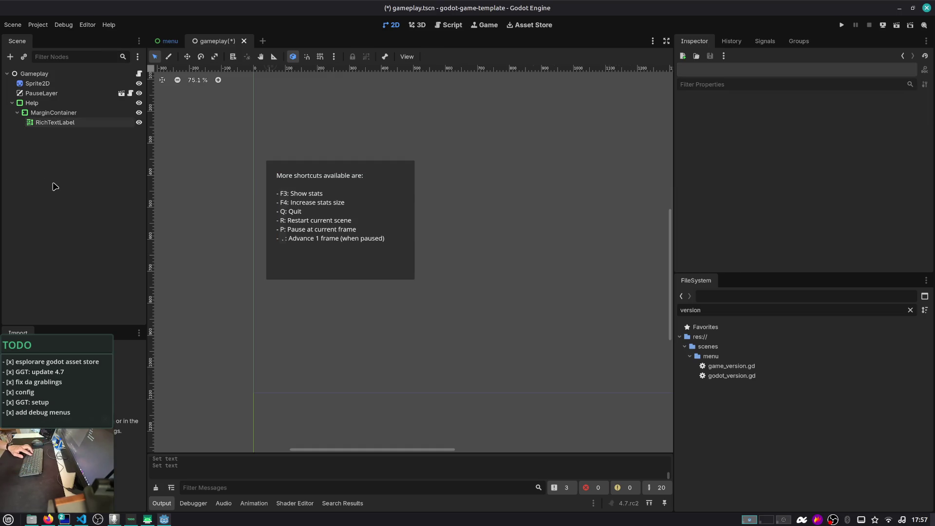
- Reword the heading to 'All shortcuts:' and save the gameplay scene
left_click(69, 123)
left_click(760, 142)
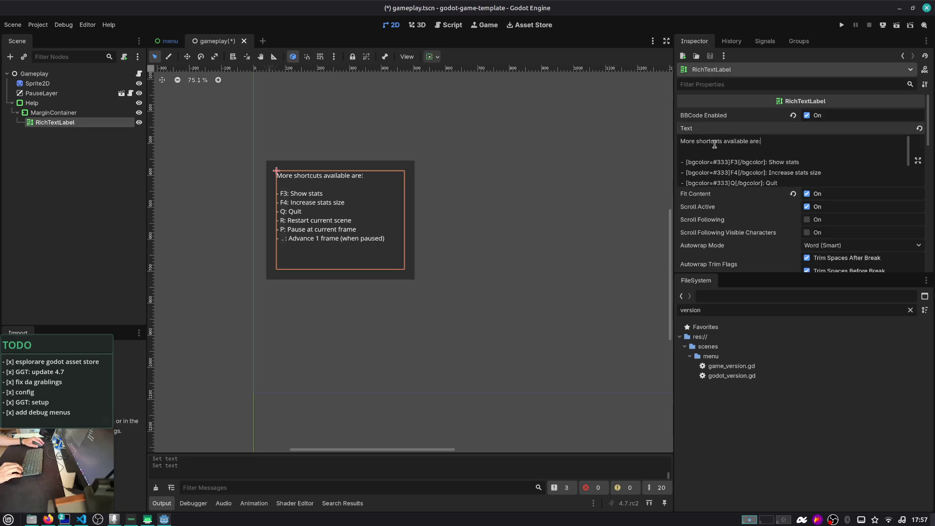
key("shift+Left")
key("shift+Left")
key("shift+Left")
type("A;")
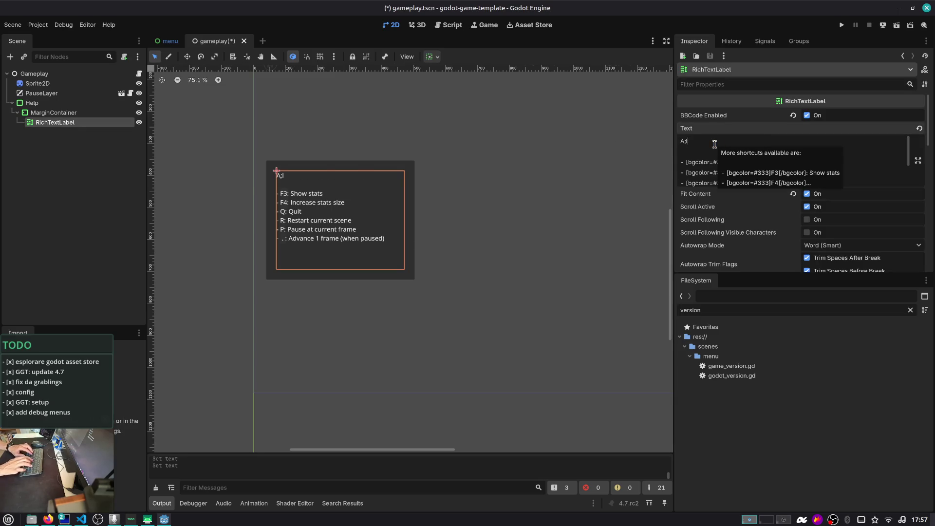
type("ll shortcuts:")
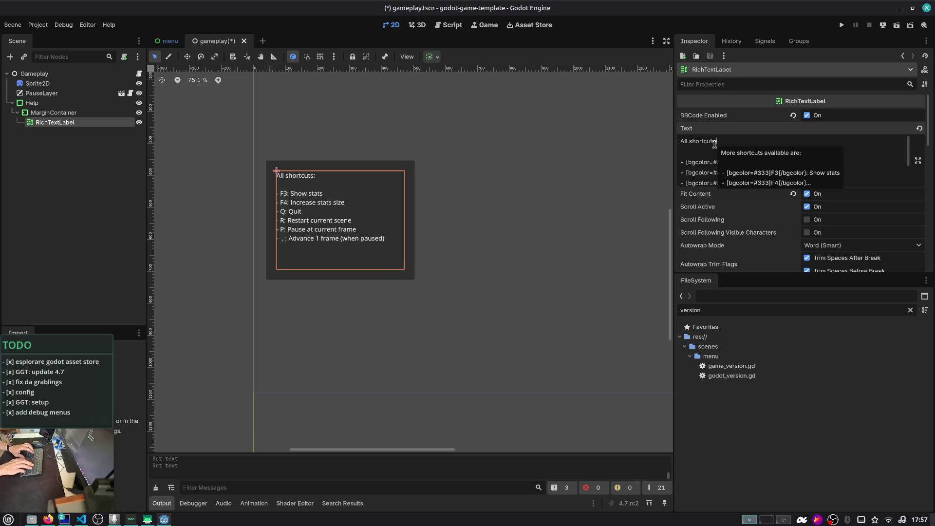
key("ctrl+s")
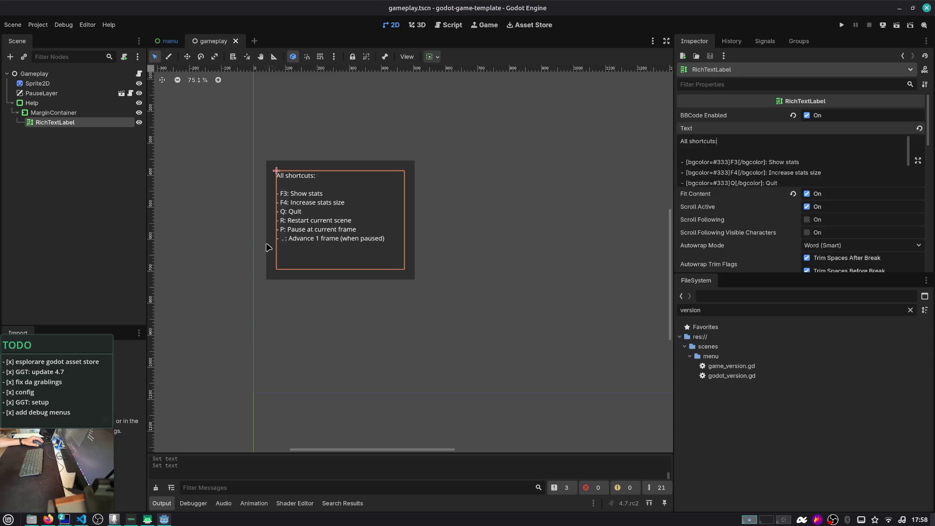
left_click(176, 188)
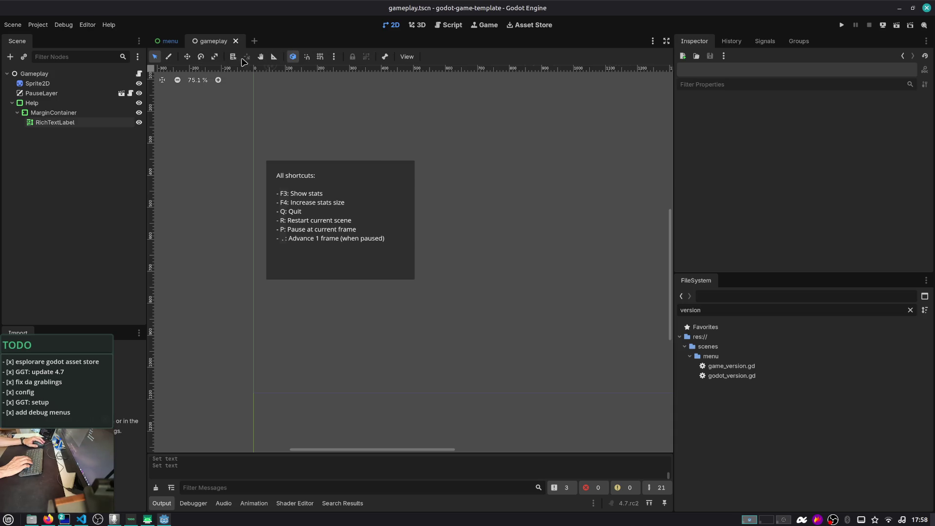
left_click(171, 42)
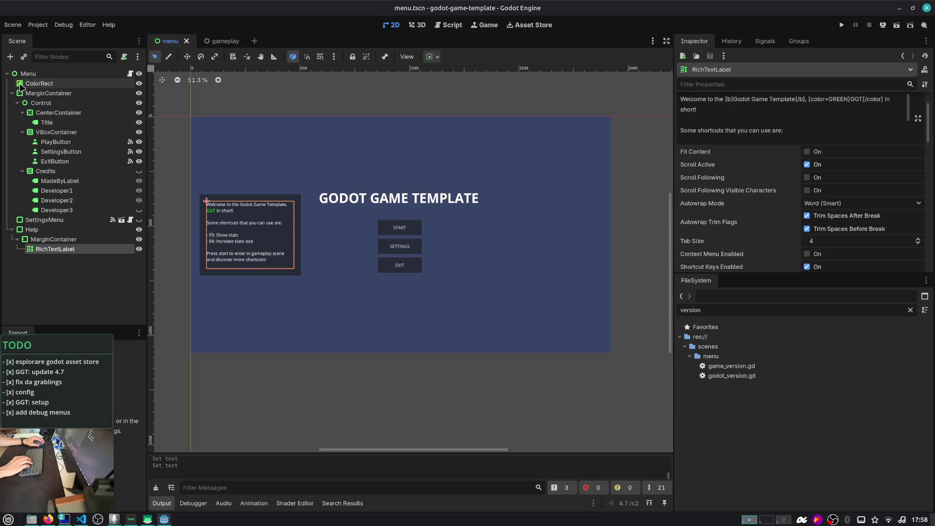
- Collapse the menu scene's Help and MarginContainer nodes and widen the 2D viewport
left_click(12, 229)
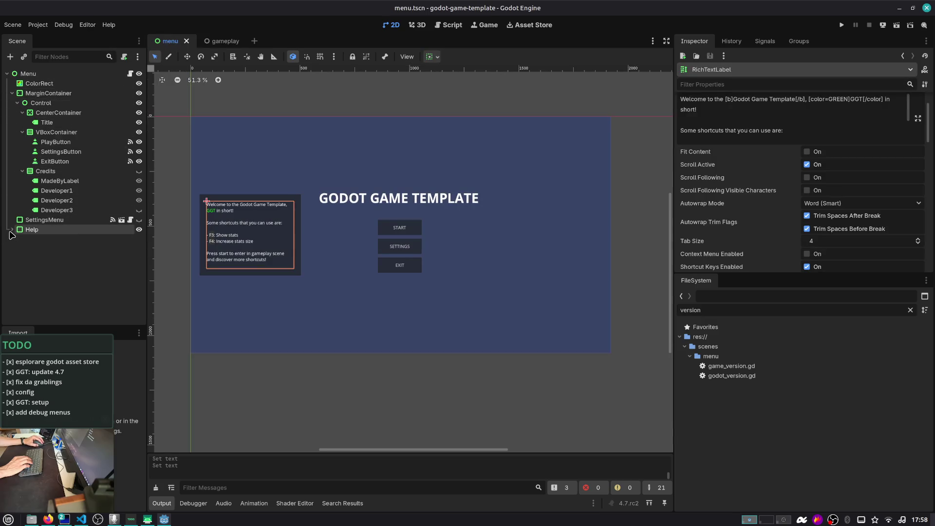
left_click(12, 93)
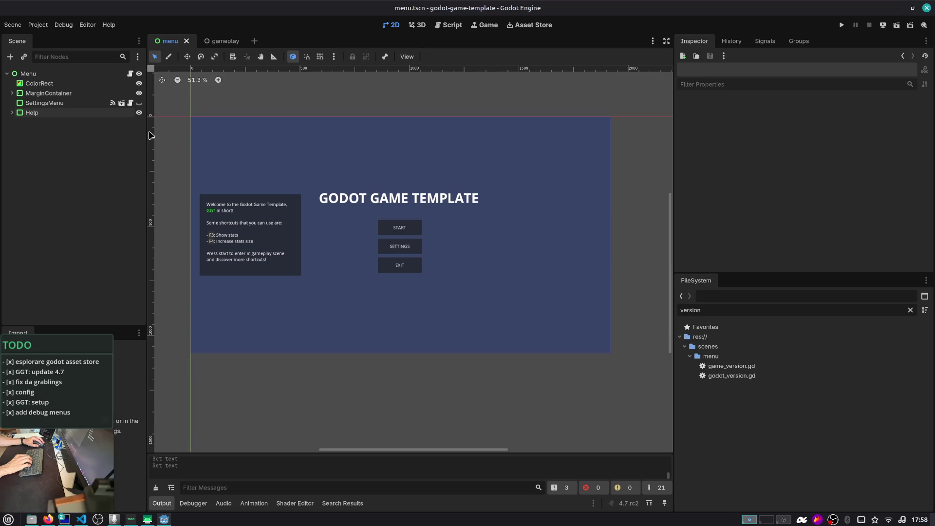
left_click_drag(147, 130, 147, 130)
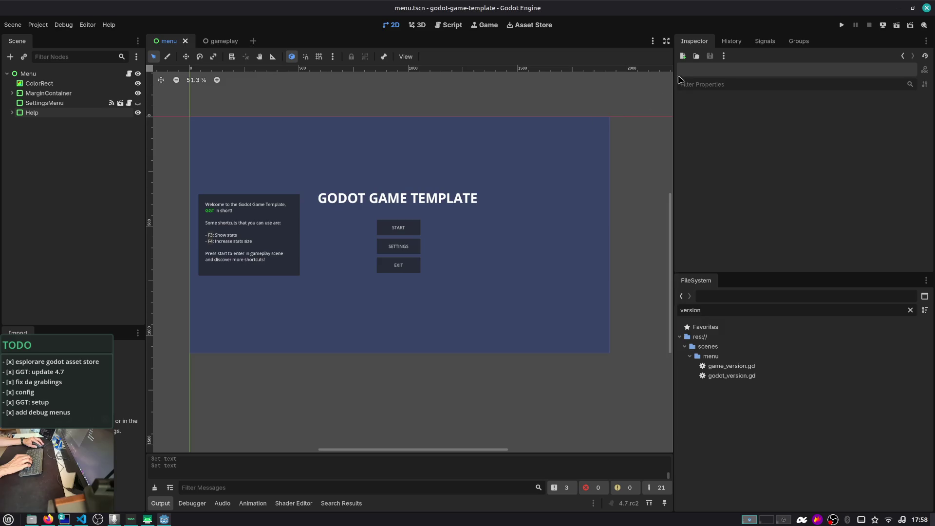
left_click_drag(678, 59, 721, 58)
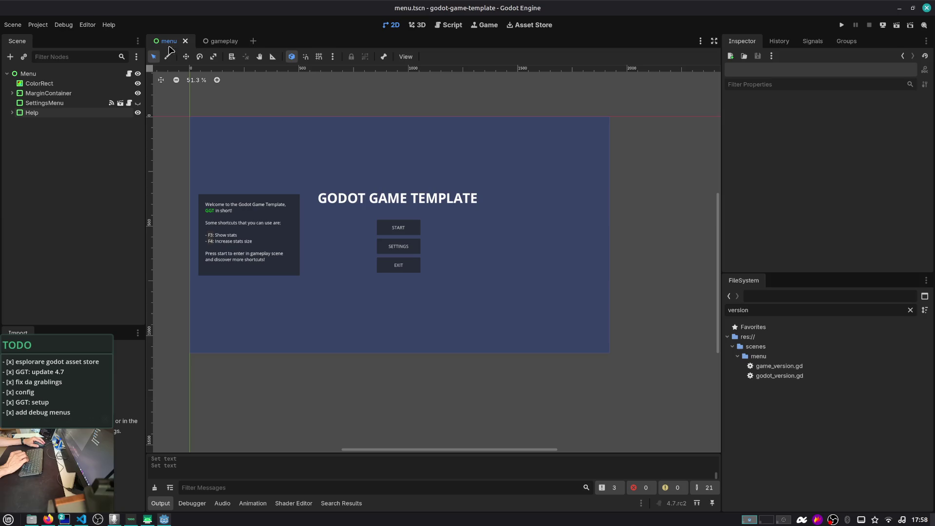
- Move the gameplay scene tab ahead of the menu tab
mouse_move(207, 49)
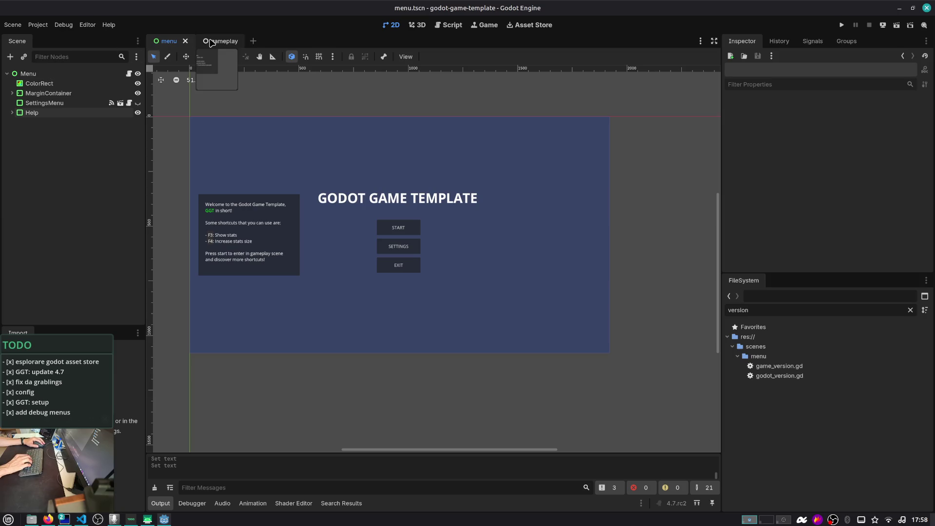
left_click_drag(210, 43, 158, 43)
left_click(49, 146)
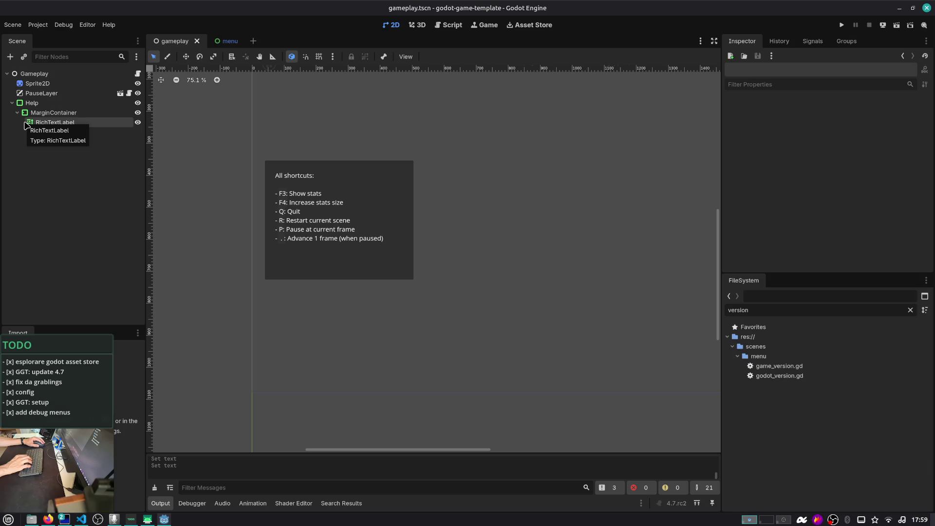
- Collapse the gameplay scene's MarginContainer and Help nodes
left_click(18, 113)
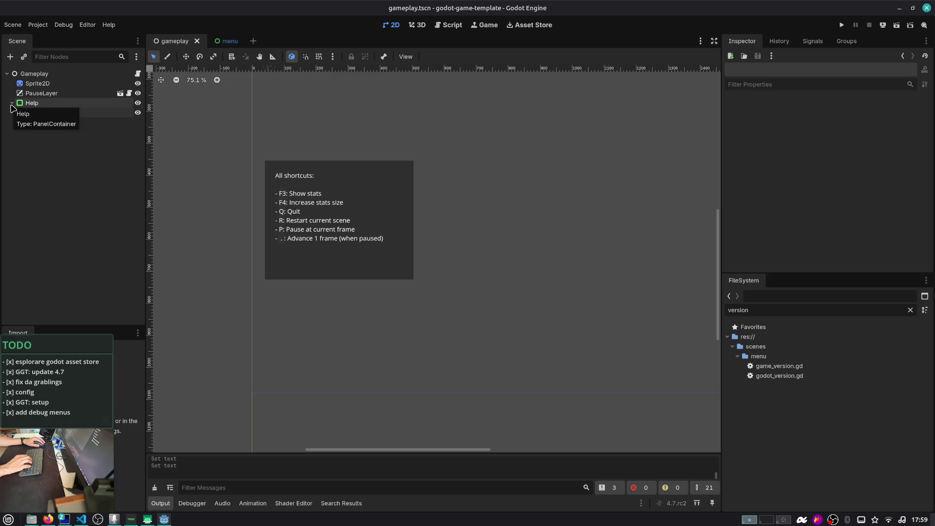
left_click(11, 103)
key("alt+Tab")
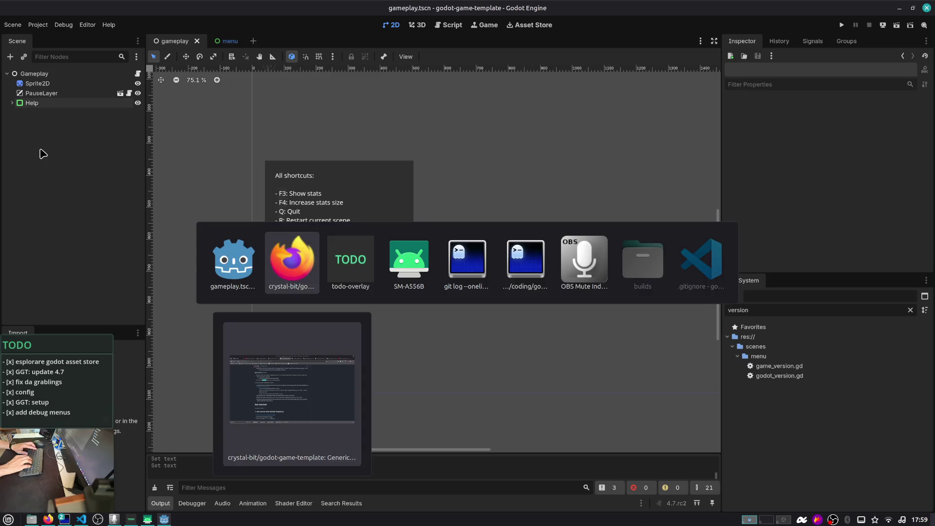
key("alt+Tab")
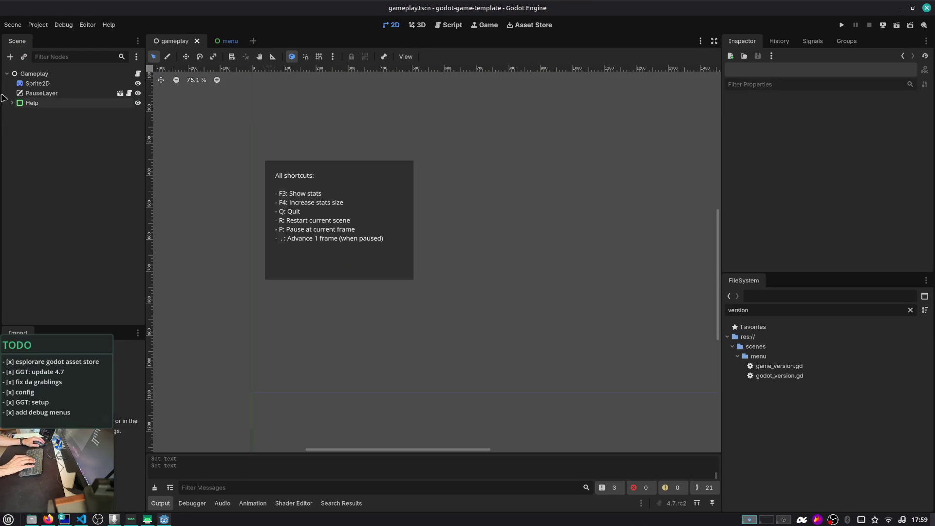
scroll(348, 169, "down", 1)
scroll(348, 169, "down", 2)
scroll(308, 217, "down", 2)
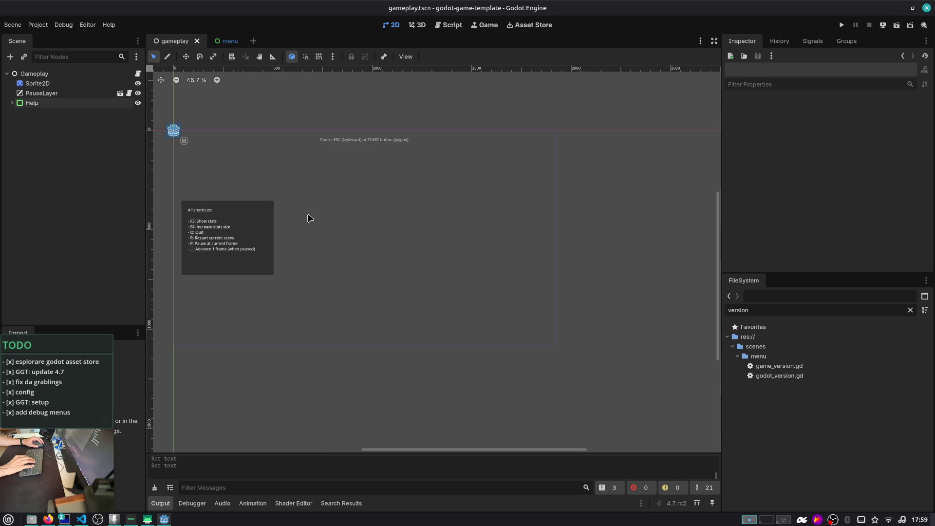
- Run the project, start the game from the main menu, and toggle the F3/F4 stats overlay
key("F5")
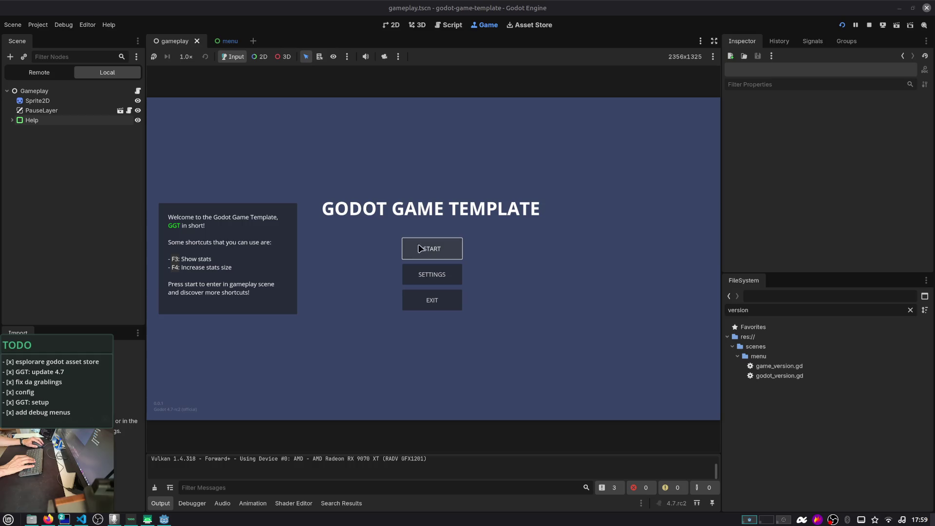
left_click(419, 249)
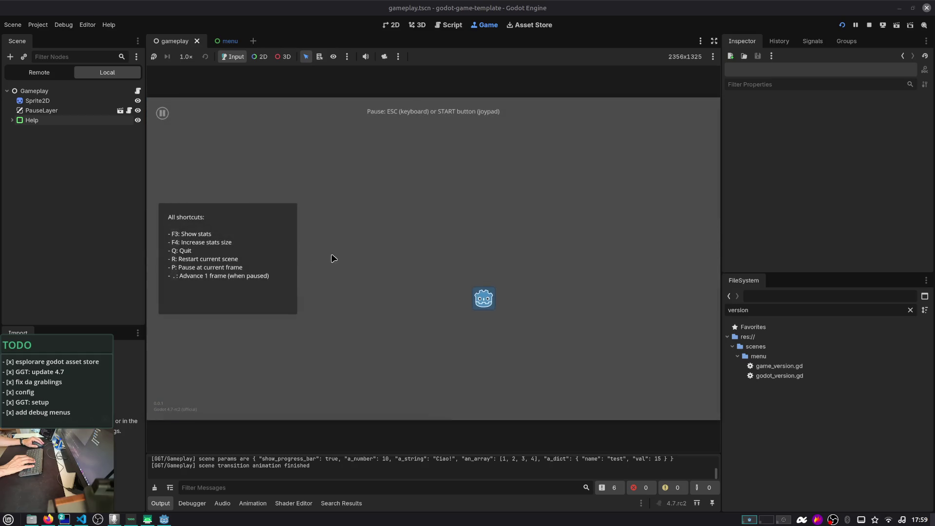
key("F3")
key("F3")
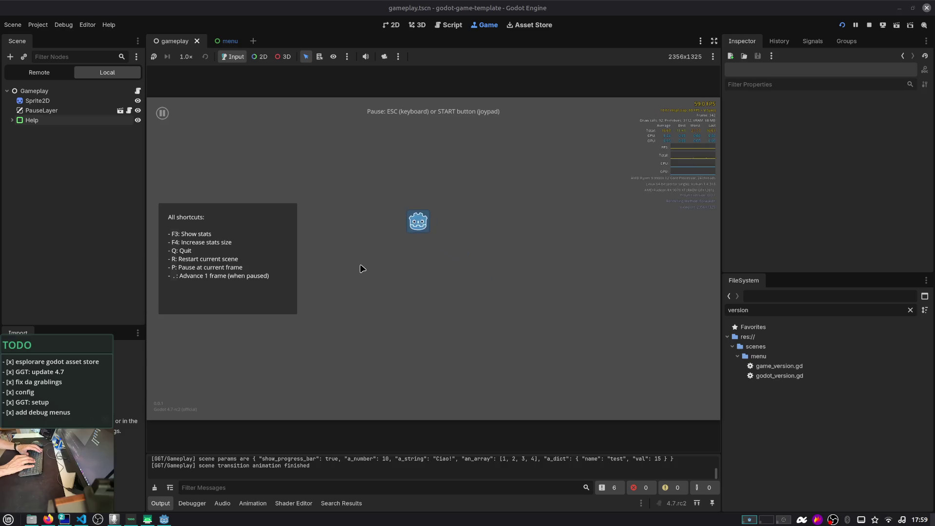
key("F4")
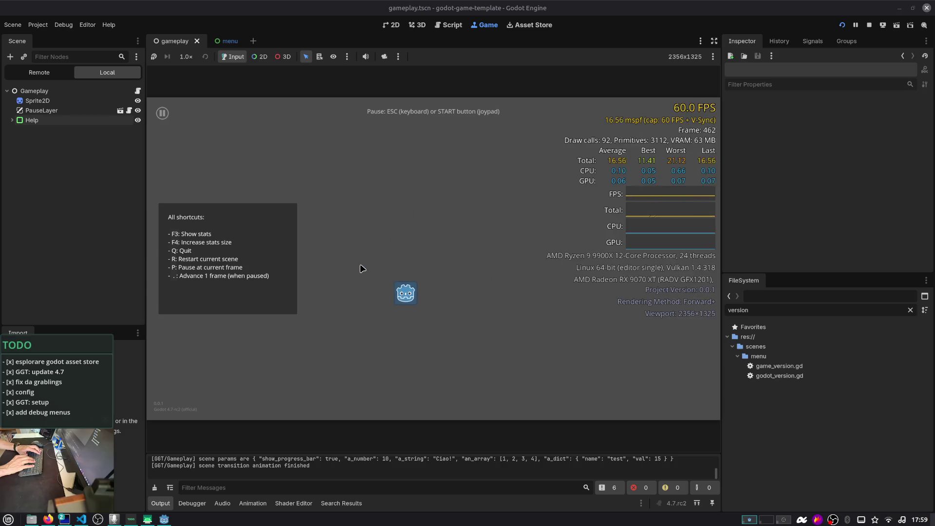
- Restart with R, pause with P, step two frames with '.', resume, pause again, then stop
key("r")
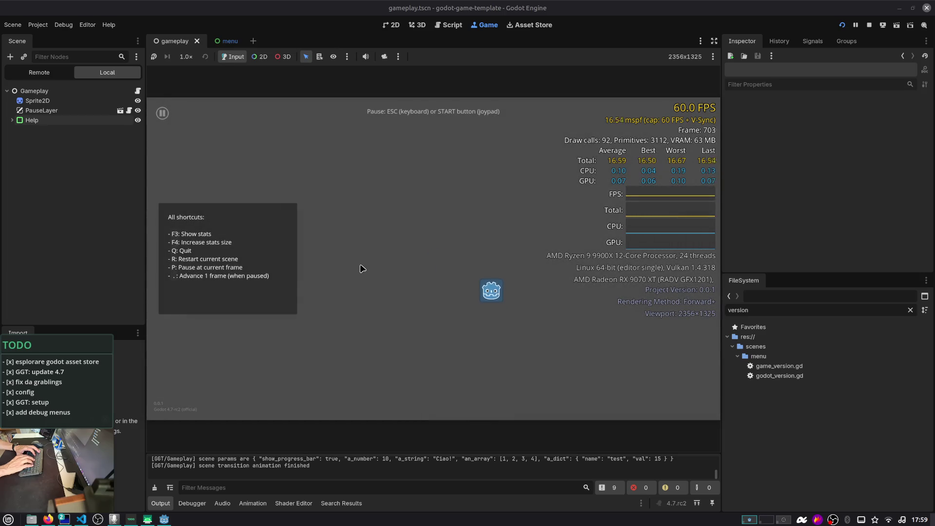
key("p")
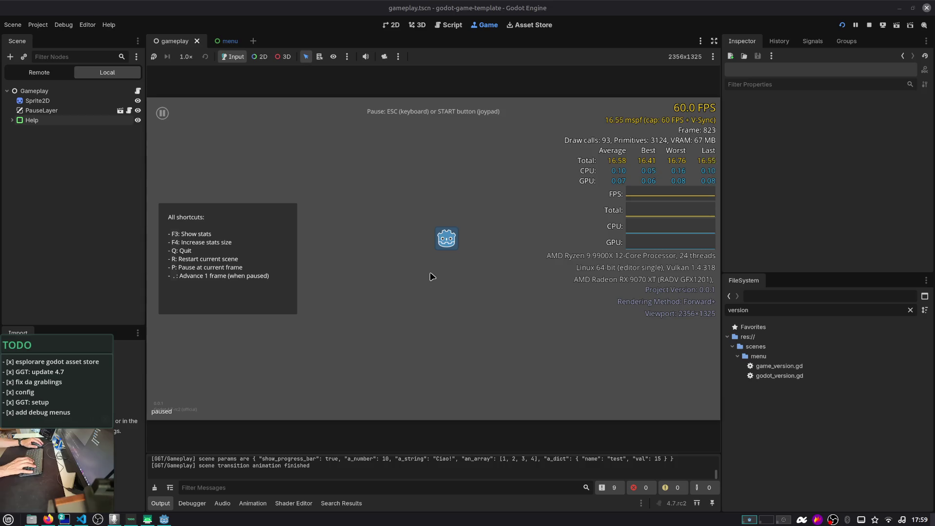
key("period")
key("period")
key("period")
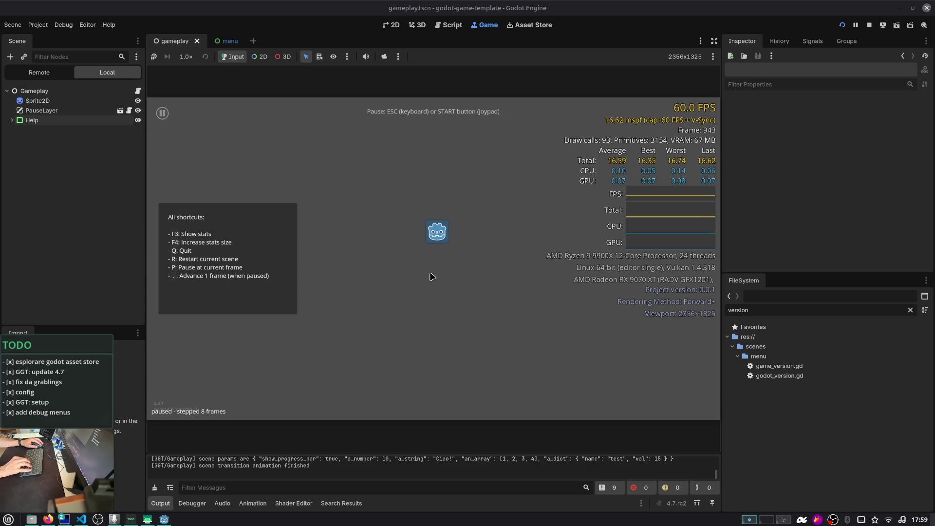
key("period")
key("period")
key("period")
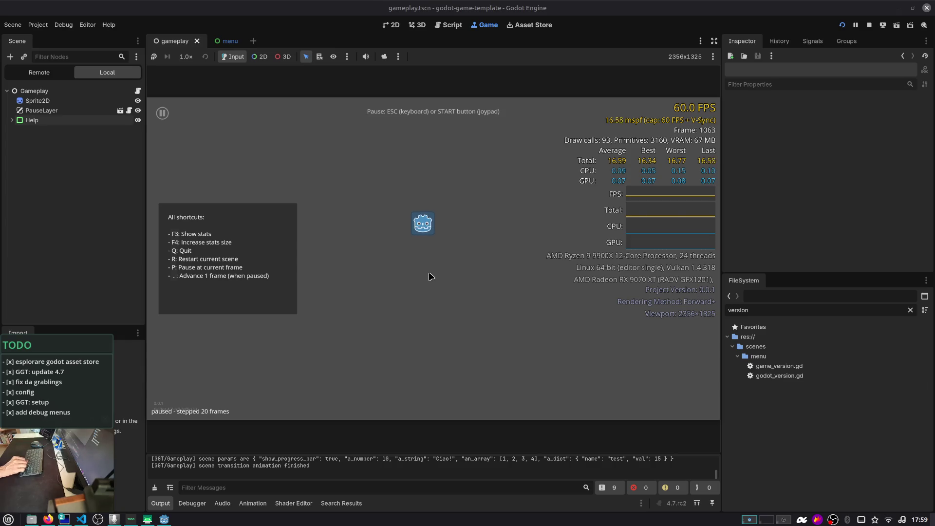
key("p")
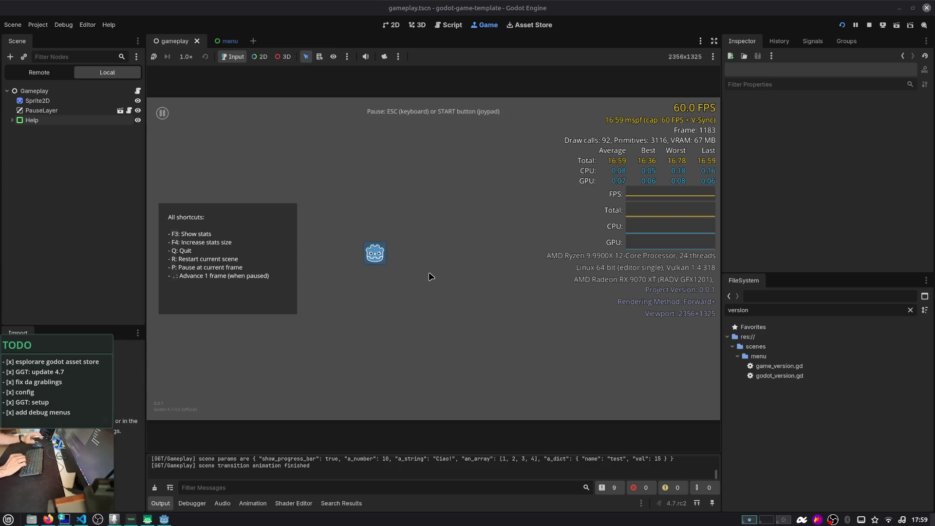
key("p")
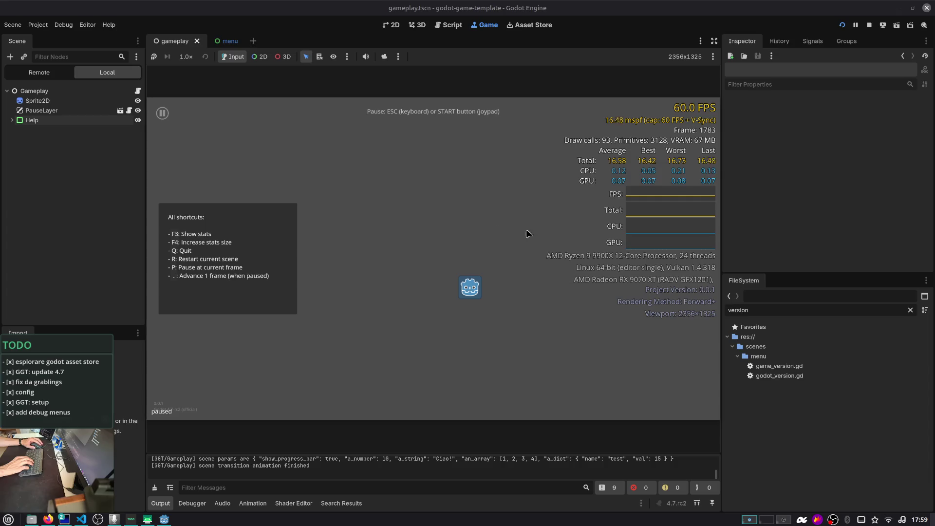
left_click(869, 25)
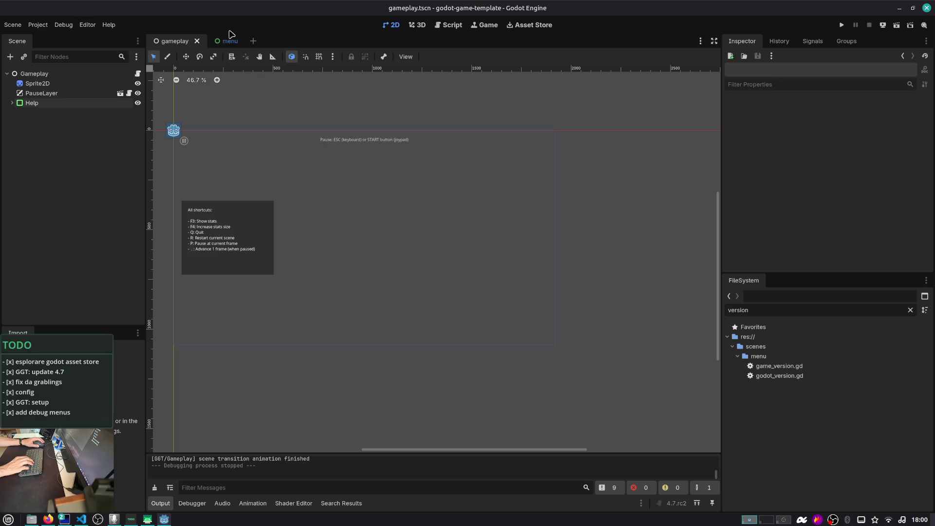
- Show plugin.gd in the Script workspace and close the RichTextLabel and bool help pages
left_click(452, 25)
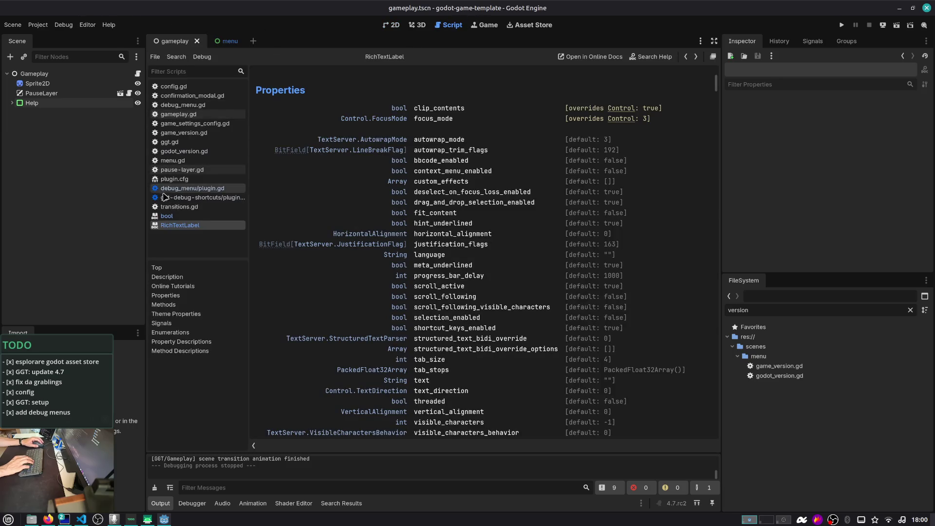
middle_click(188, 224)
middle_click(186, 218)
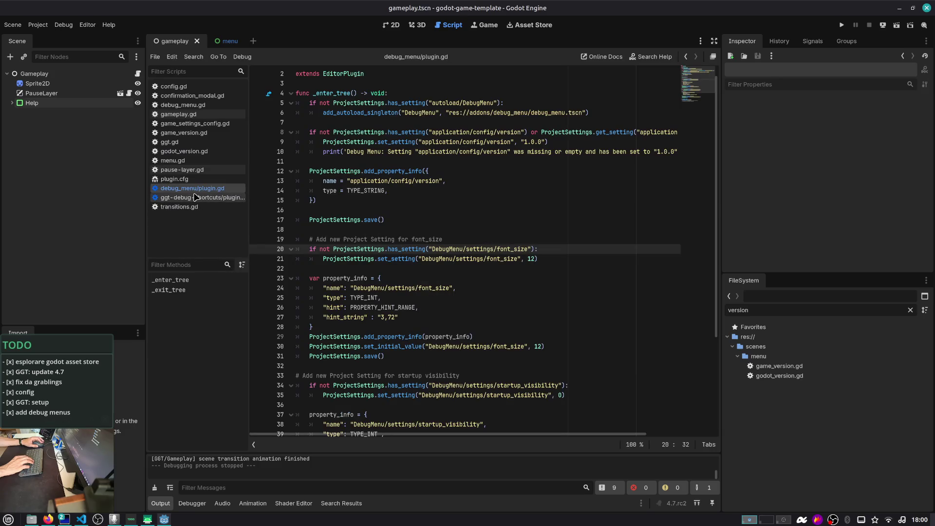
scroll(491, 174, "up", 1)
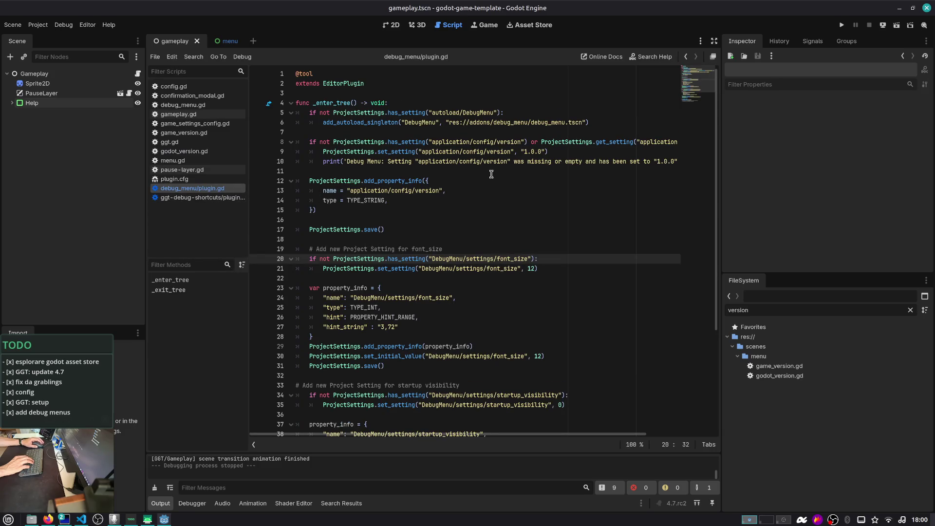
key("alt+Tab")
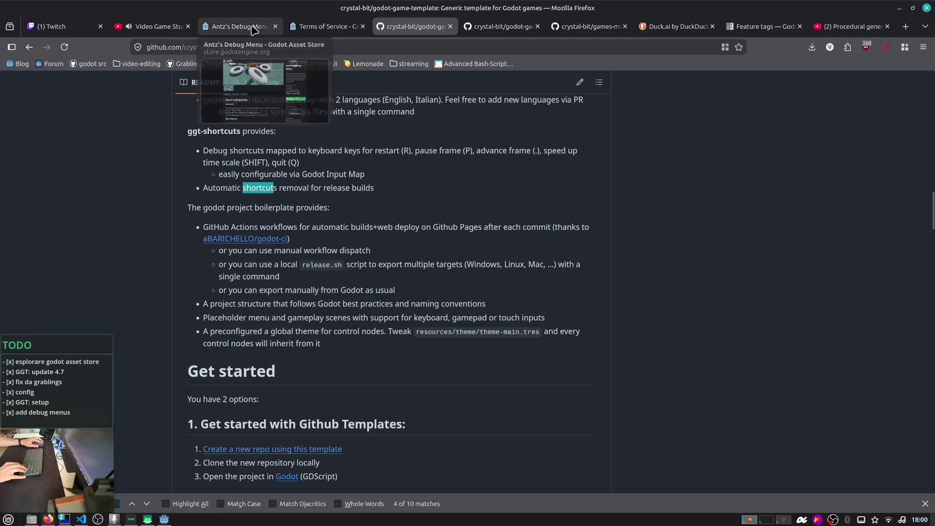
- Read the Antz's Debug Menu asset page's new features and Installation section in Firefox
left_click(234, 26)
scroll(227, 298, "down", 5)
scroll(234, 297, "down", 3)
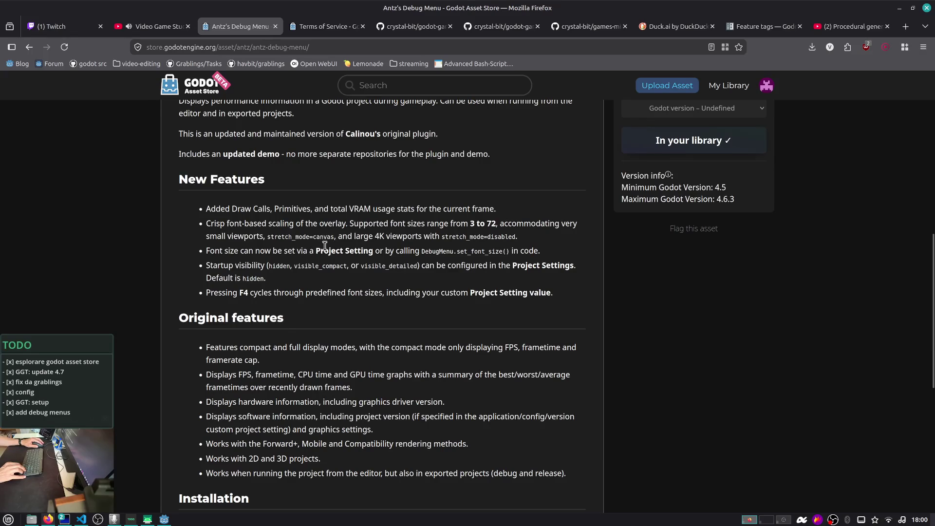
mouse_move(206, 265)
left_mouse_down()
mouse_move(343, 265)
mouse_move(362, 285)
left_mouse_up()
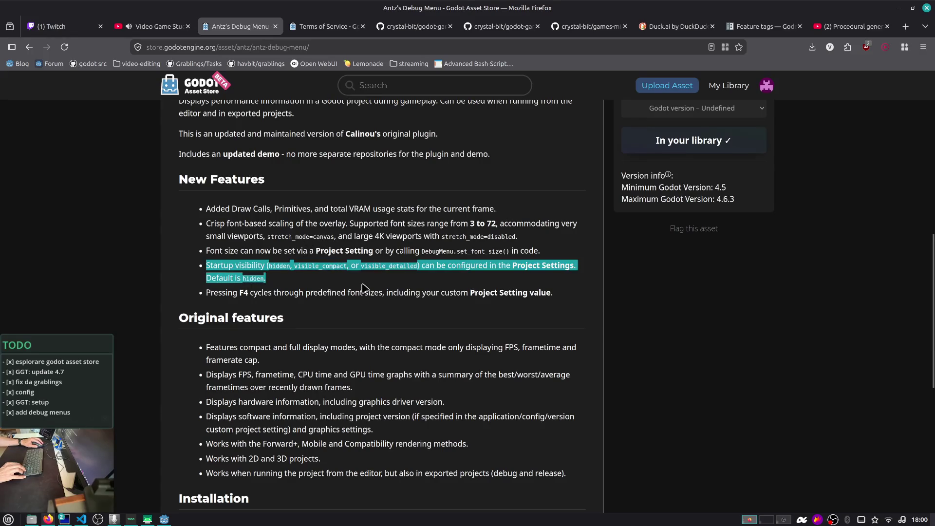
scroll(363, 285, "down", 3)
left_click(306, 251)
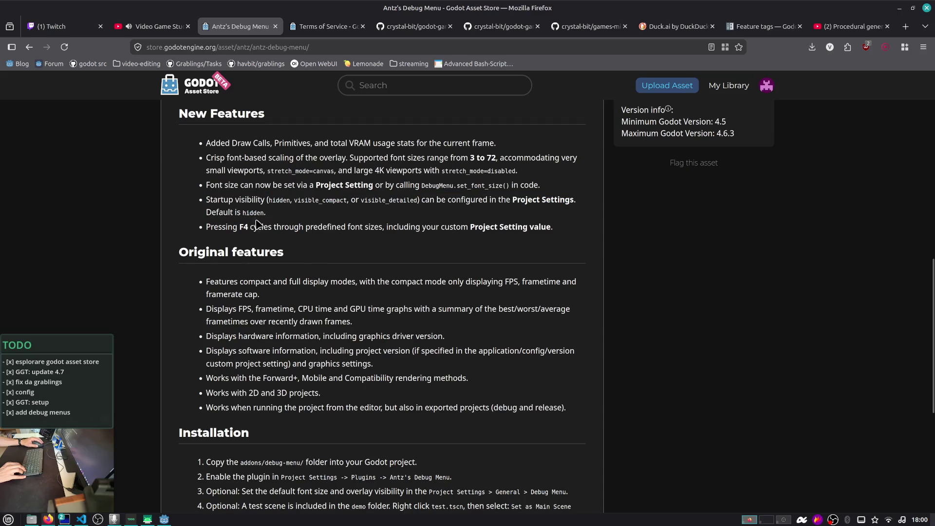
left_click_drag(282, 228, 534, 228)
scroll(463, 216, "down", 3)
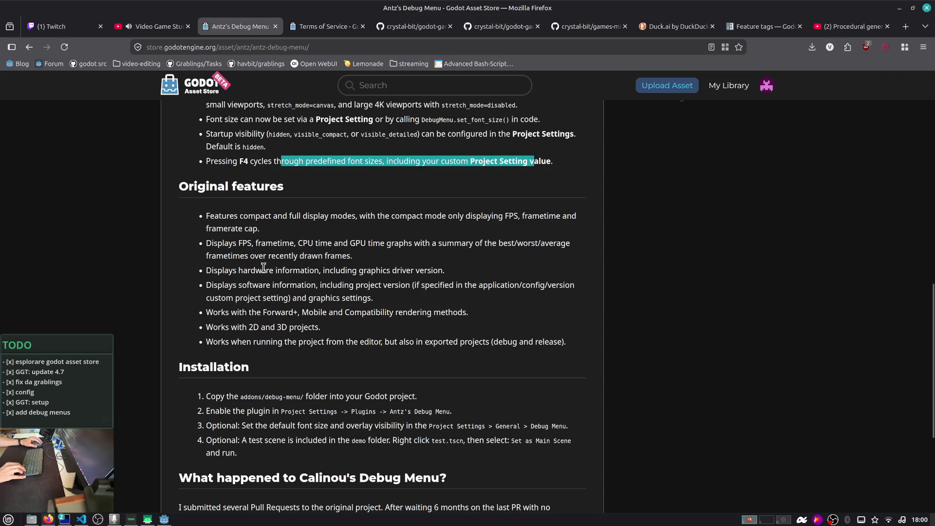
scroll(249, 327, "down", 5)
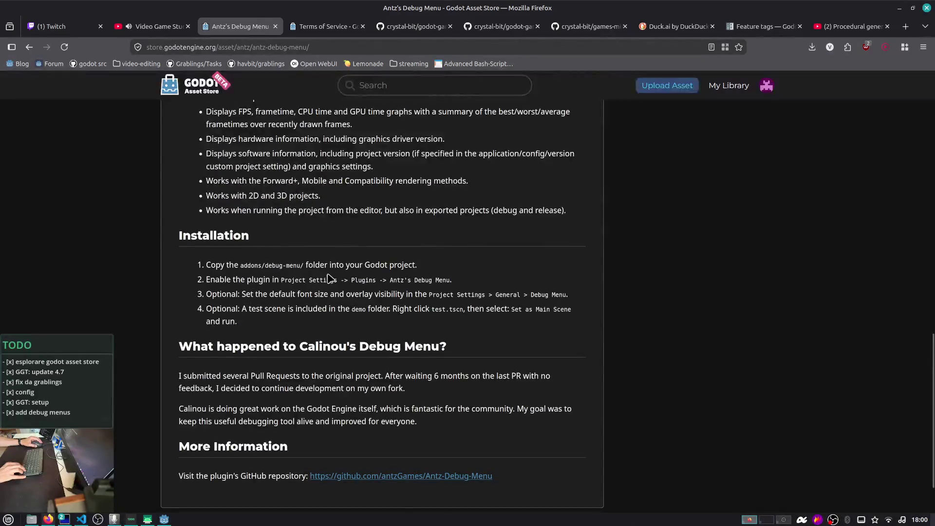
scroll(299, 312, "up", 15)
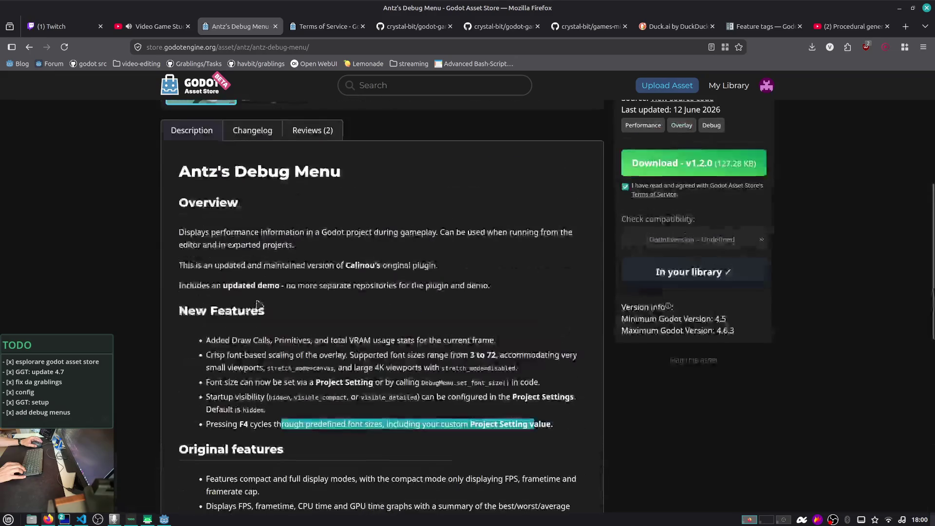
key("alt+Tab")
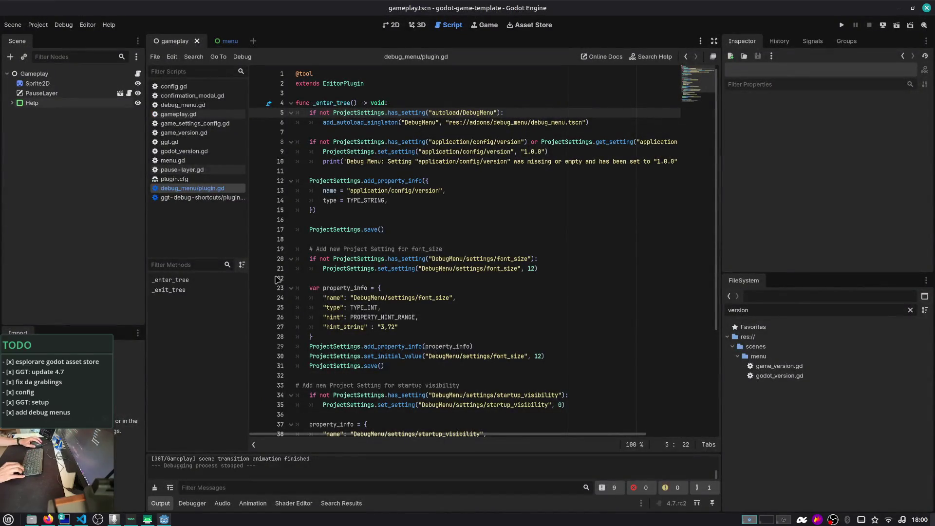
- Clear the FileSystem filter and open addons/debug_menu/debug_menu.gd
double_click(358, 125)
scroll(389, 165, "down", 4)
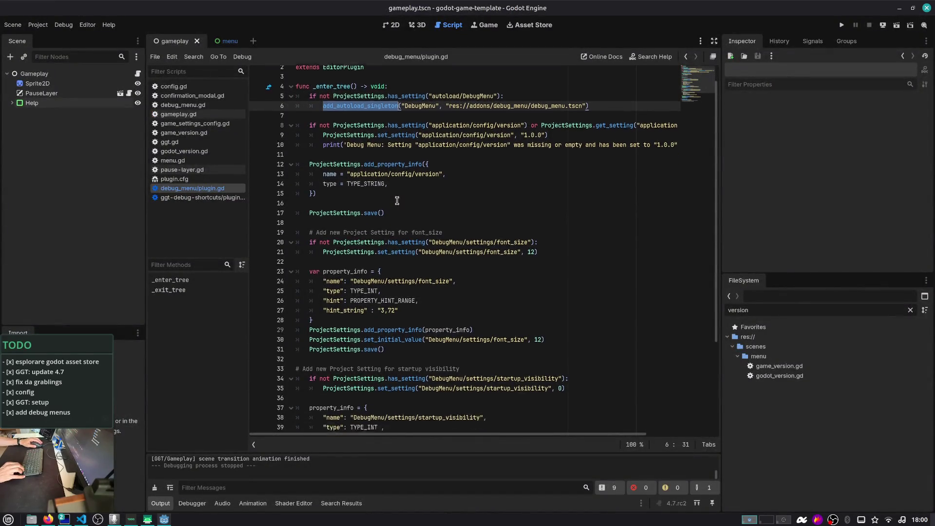
scroll(410, 161, "down", 1)
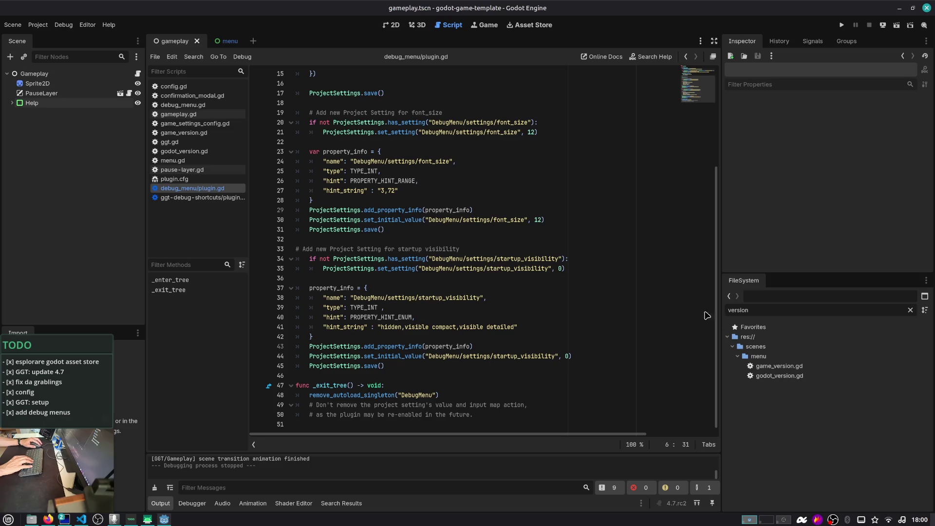
key("ctrl+a")
key("BackSpace")
left_click(799, 368)
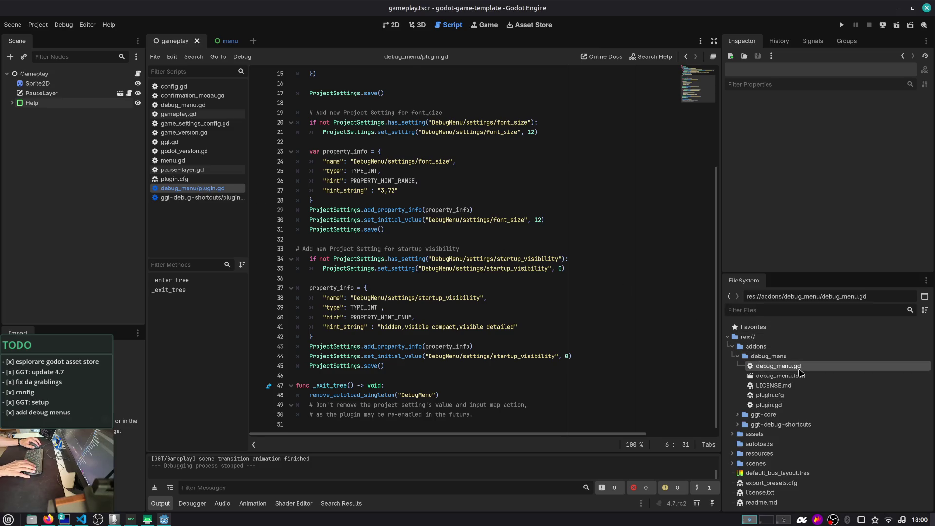
double_click(799, 367)
- Search debug_menu.gd for action_add_event, reaching the matches on lines 150 and 158
left_click(495, 231)
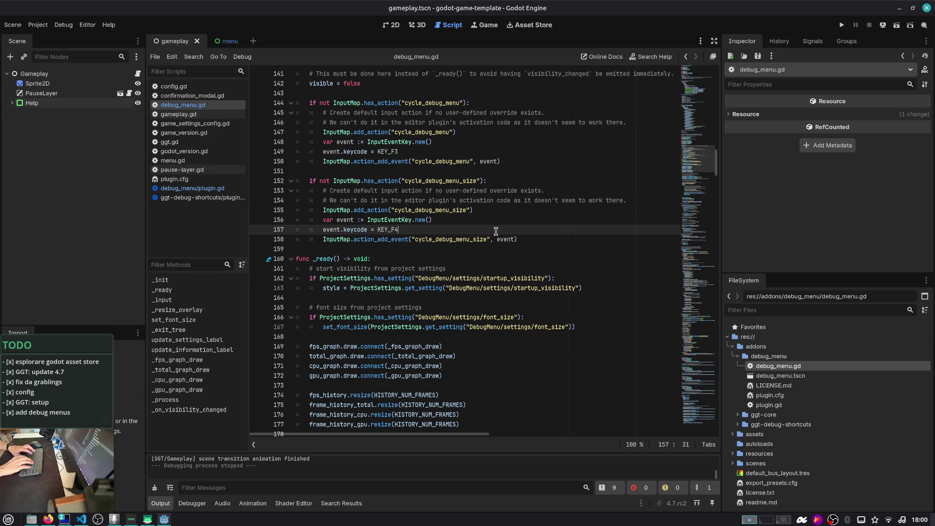
left_click(390, 160)
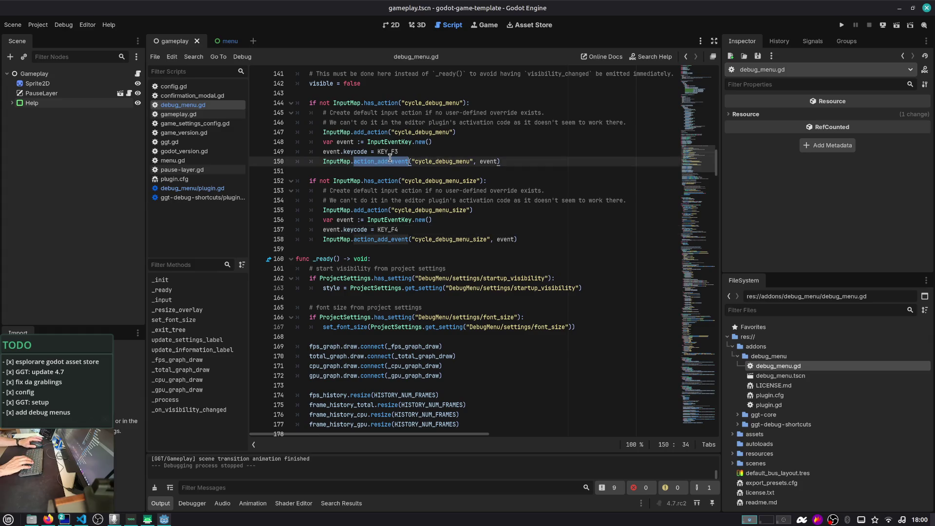
key("ctrl+f")
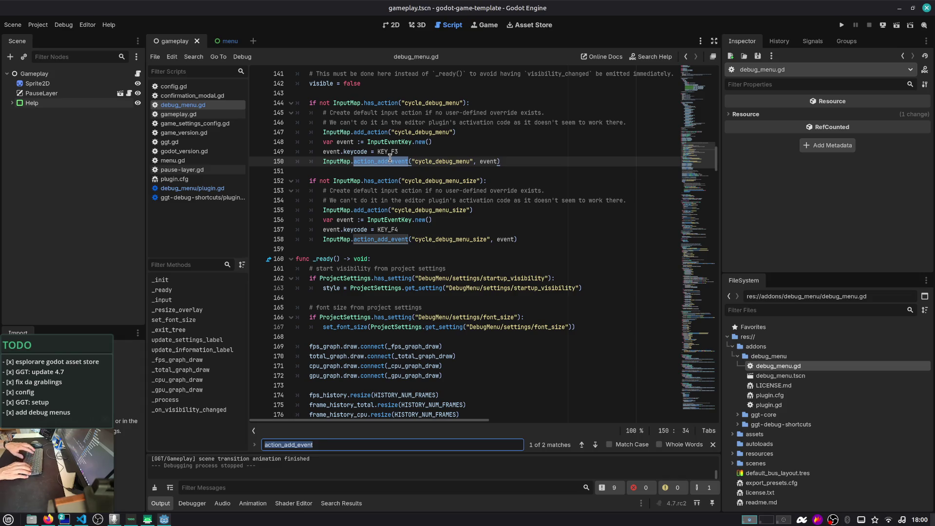
key("Return")
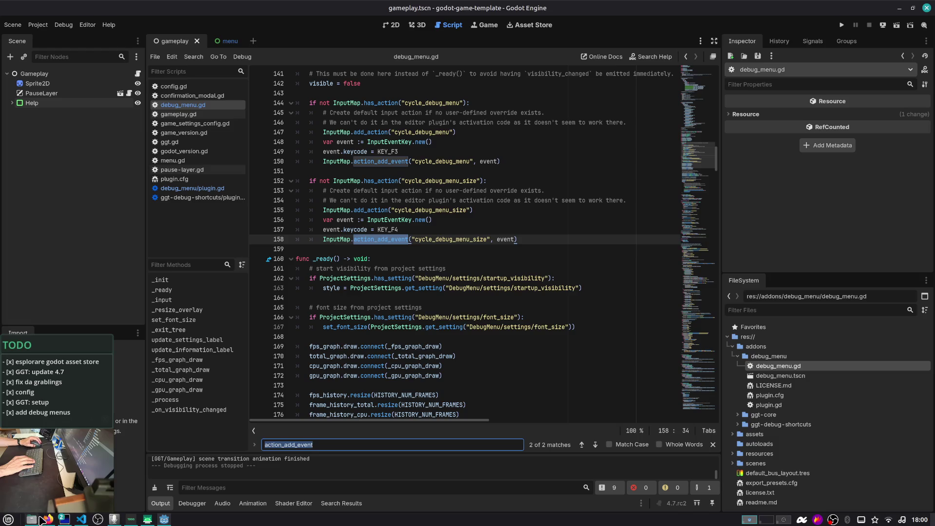
left_click(81, 519)
left_click(200, 104)
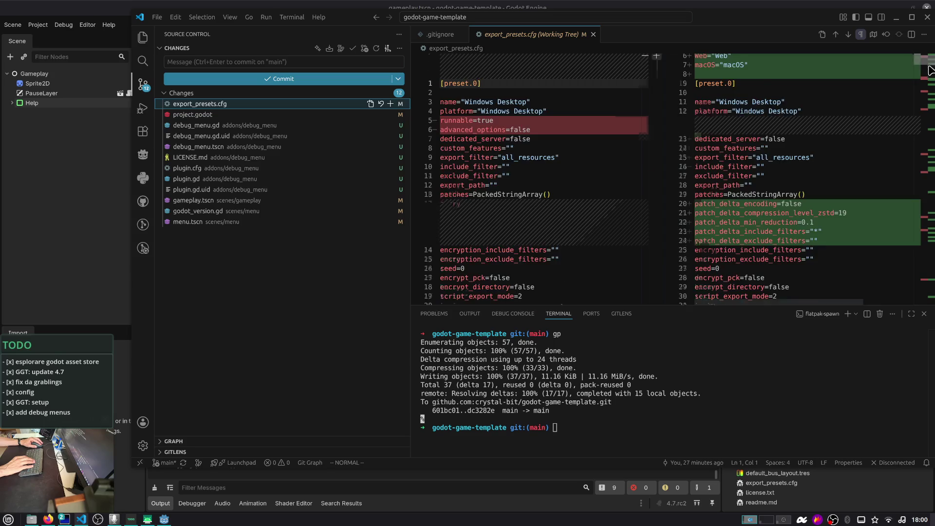
- Review export_presets.cfg's diff, staging it and then unstaging it again
left_click_drag(923, 59, 924, 302)
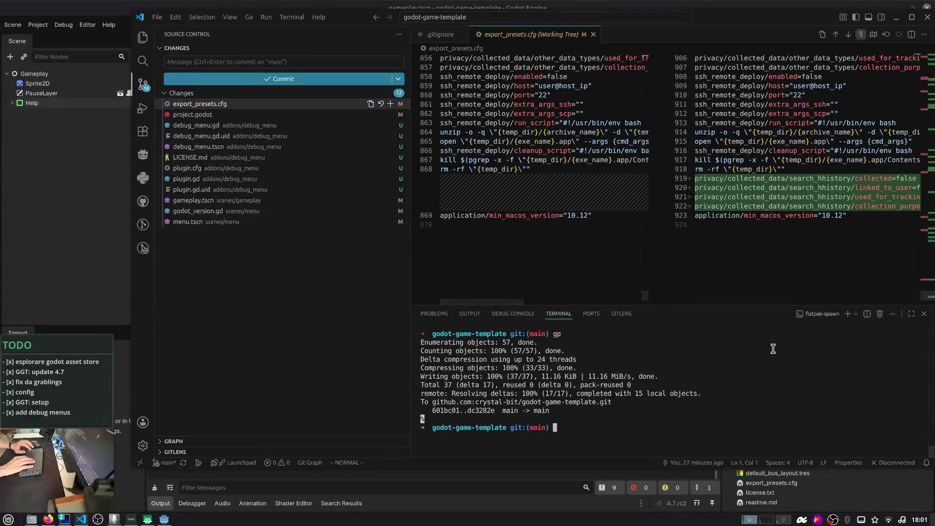
key("ctrl+j")
left_click(390, 104)
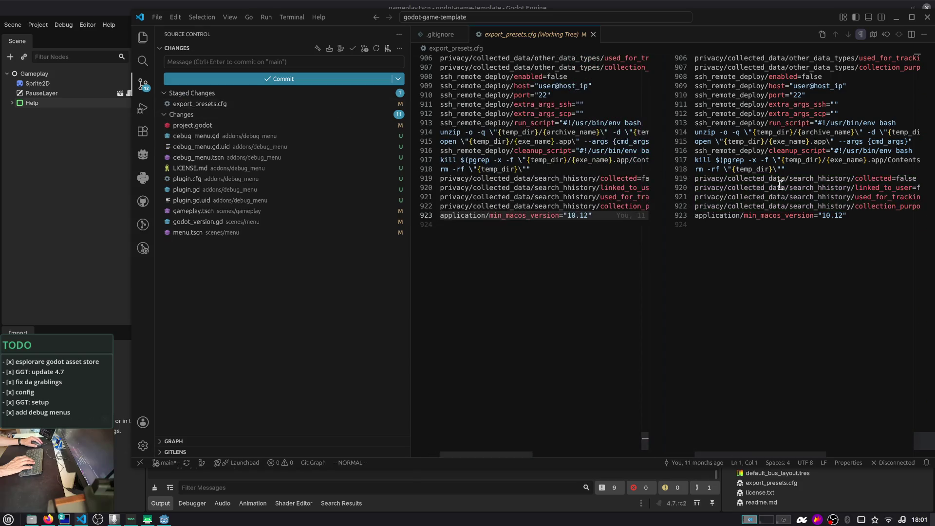
scroll(799, 189, "up", 10)
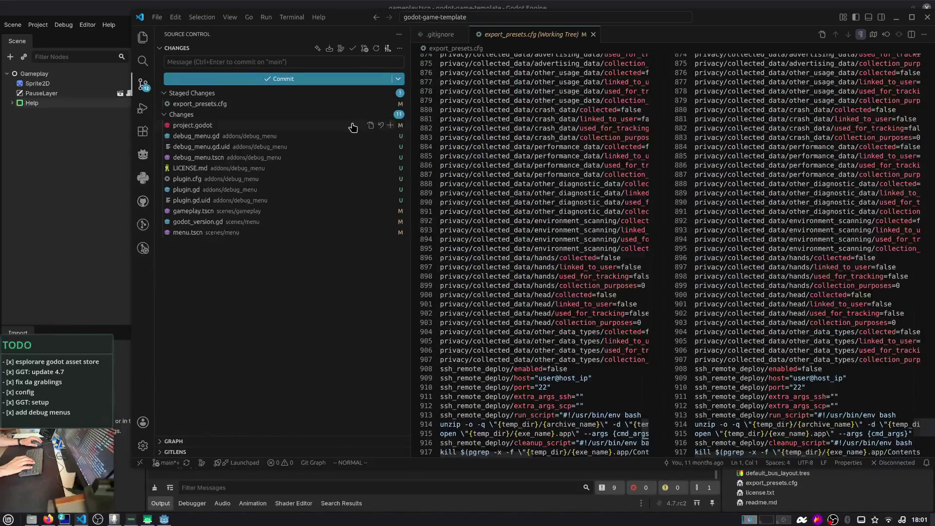
left_click(390, 104)
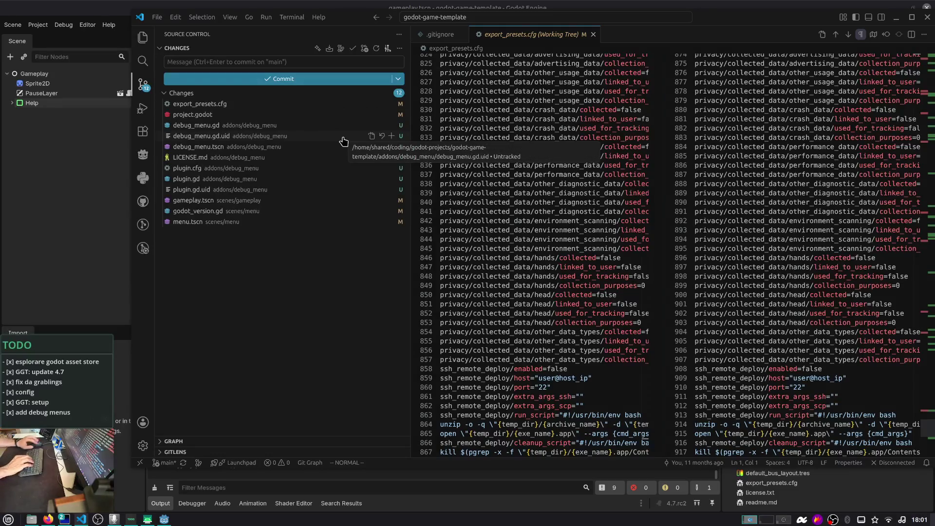
key("alt+Tab")
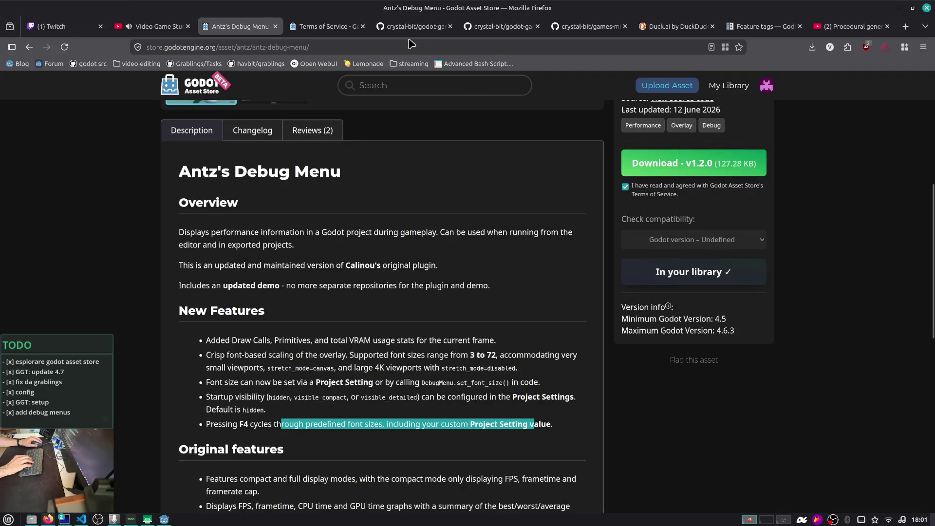
- Go to the godot-game-template repository's Issues list and close unneeded browser tabs
left_click(410, 27)
left_click(487, 27)
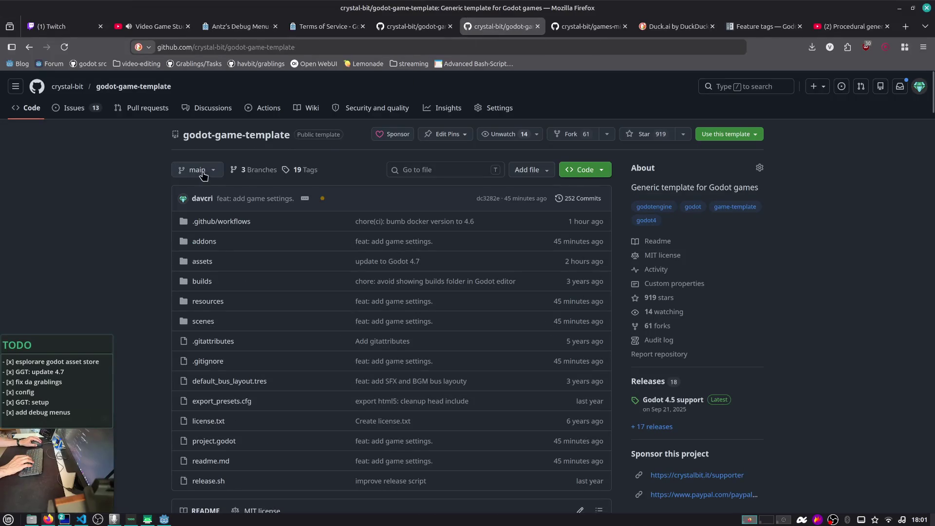
left_click(73, 108)
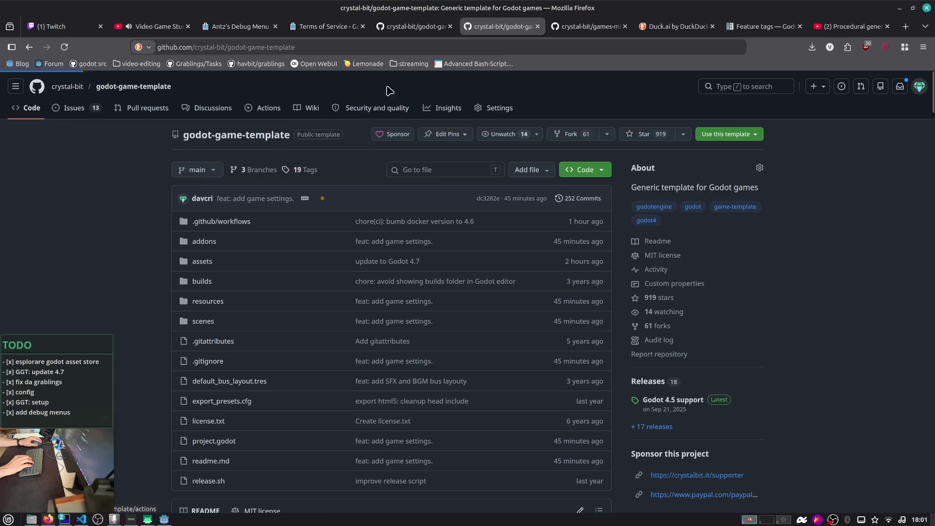
middle_click(589, 26)
middle_click(413, 26)
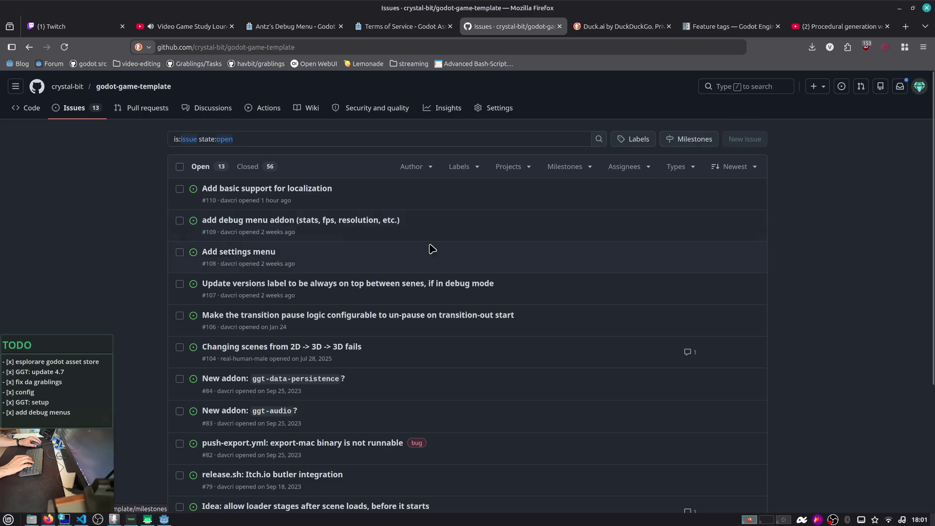
- Submit issue 'CI: update to 4.7' describing 'update export templates config', reusing its first line as title
left_click(310, 288)
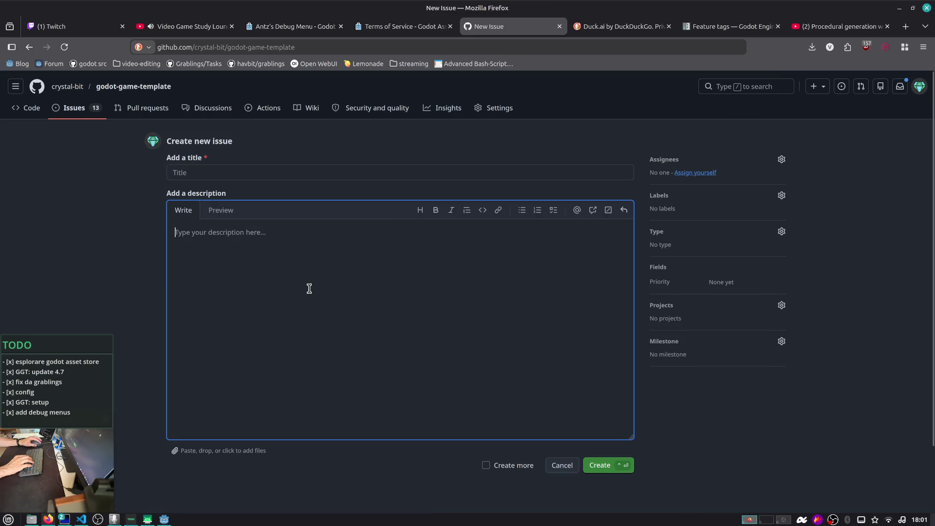
type("Cl")
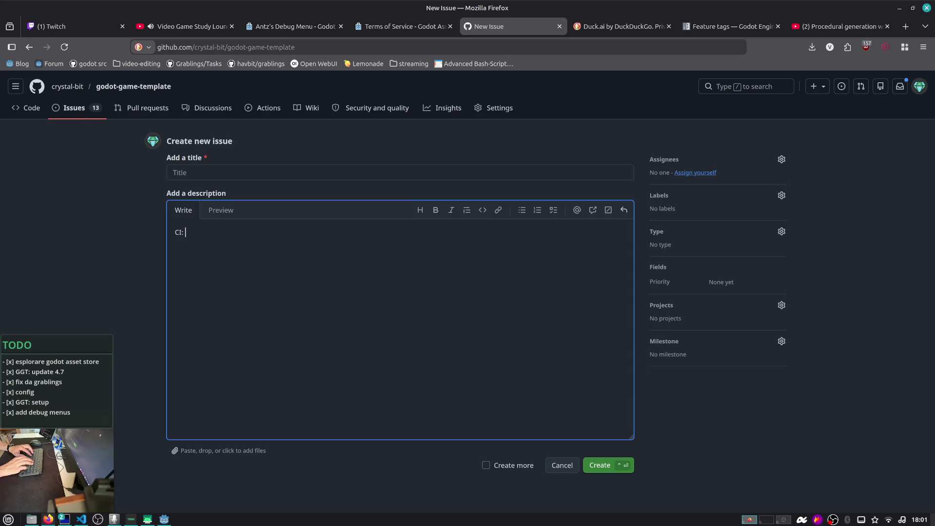
key("ctrl+shift+Left")
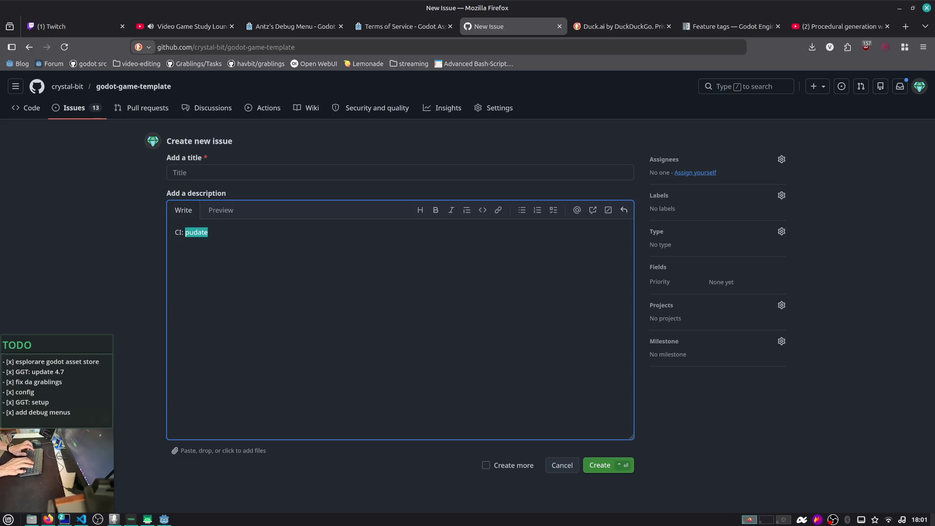
type("updat")
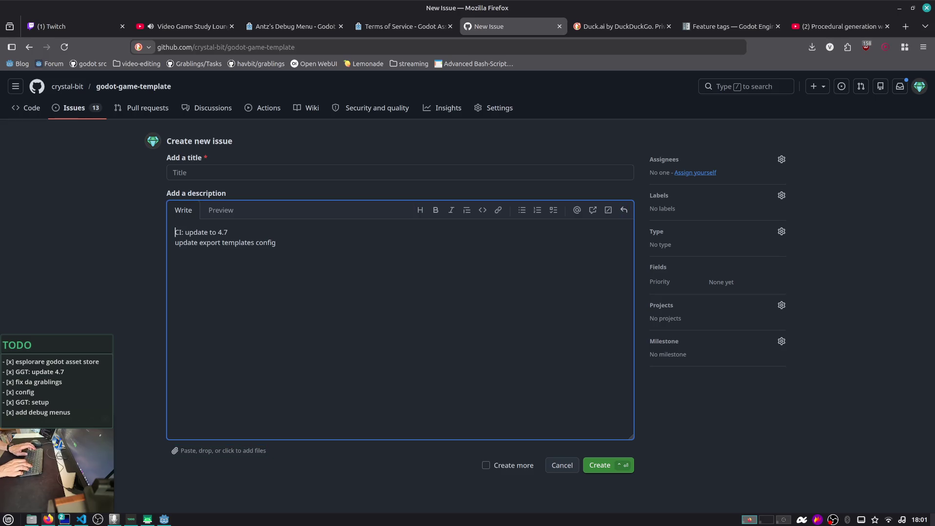
key("shift+End")
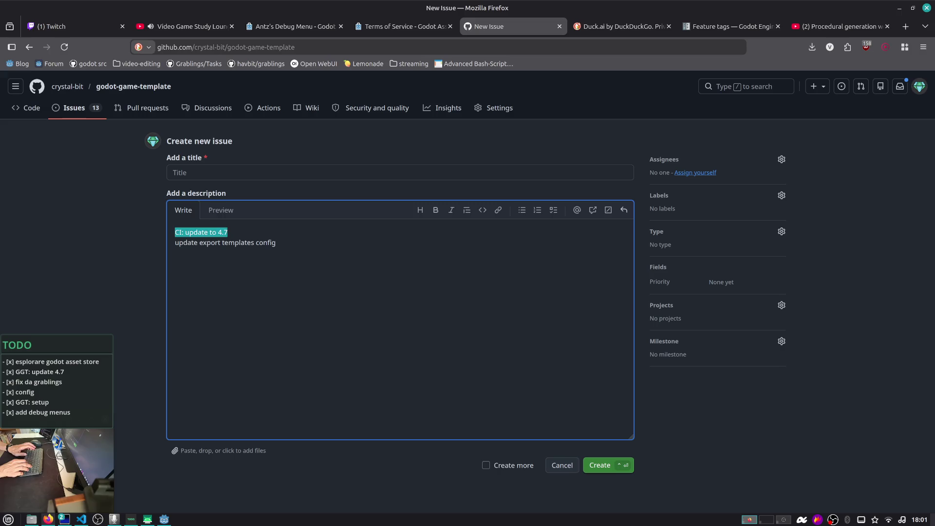
key("ctrl+c")
key("shift+Tab")
key("shift+Tab")
key("shift+Tab")
key("ctrl+v")
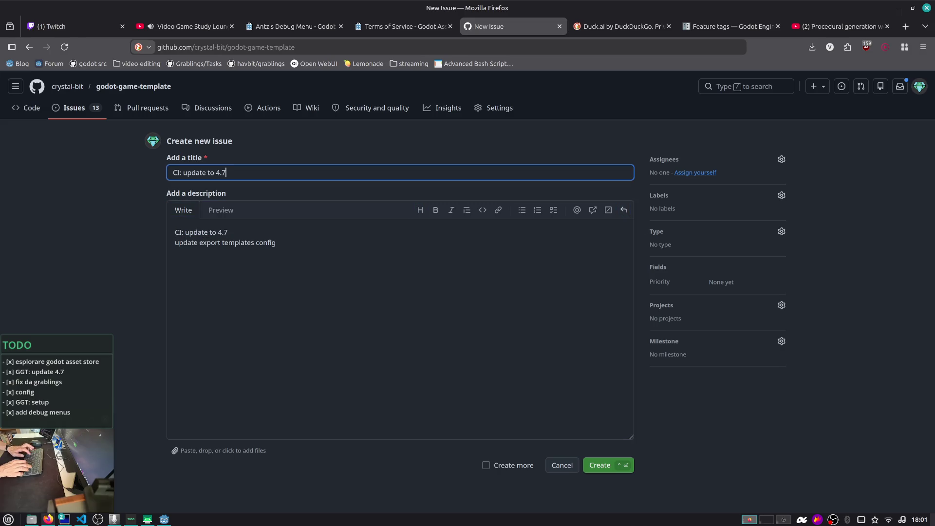
key("ctrl+Return")
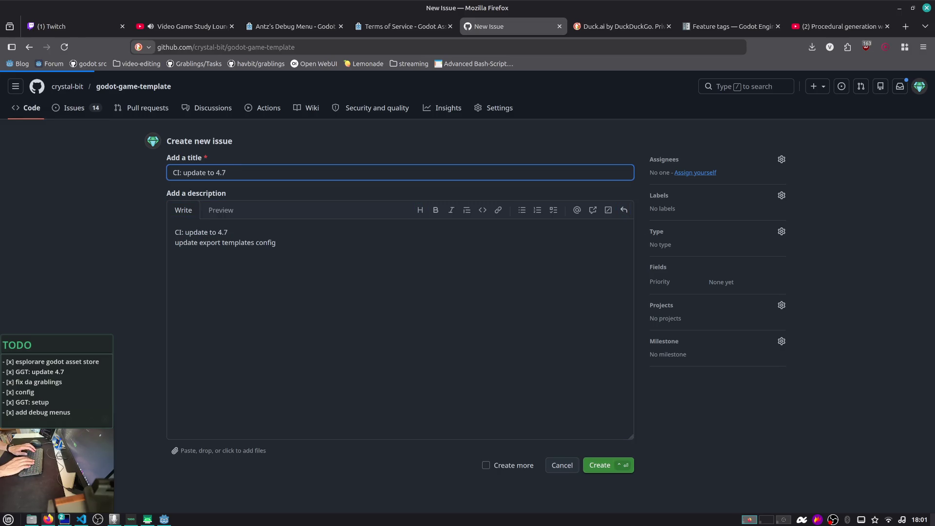
key("alt+Tab")
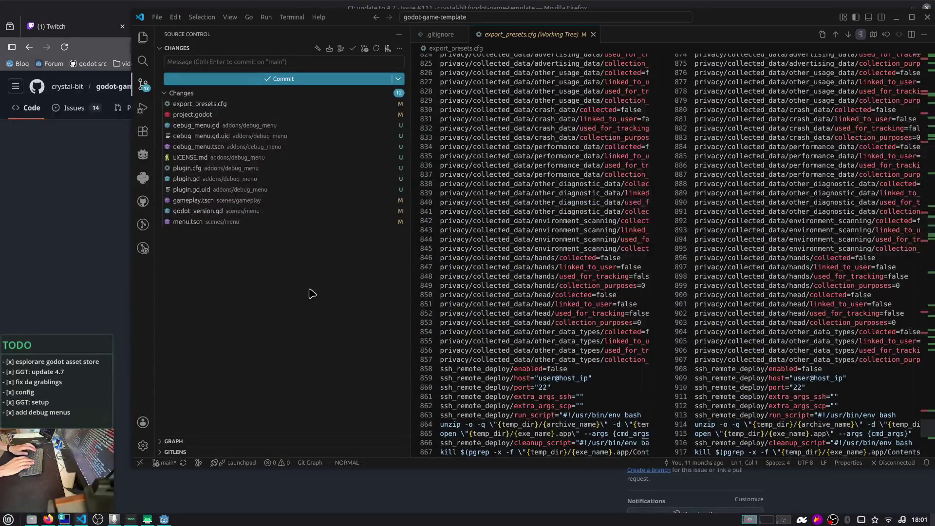
- Stage project.godot, the seven debug_menu addon files, gameplay.tscn, godot_version.gd and menu.tscn
left_click(303, 115)
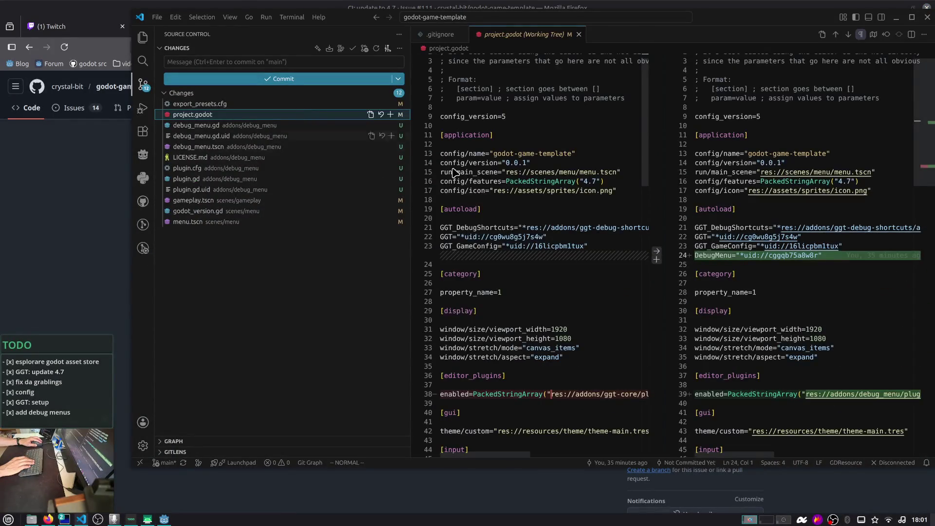
scroll(697, 260, "down", 3)
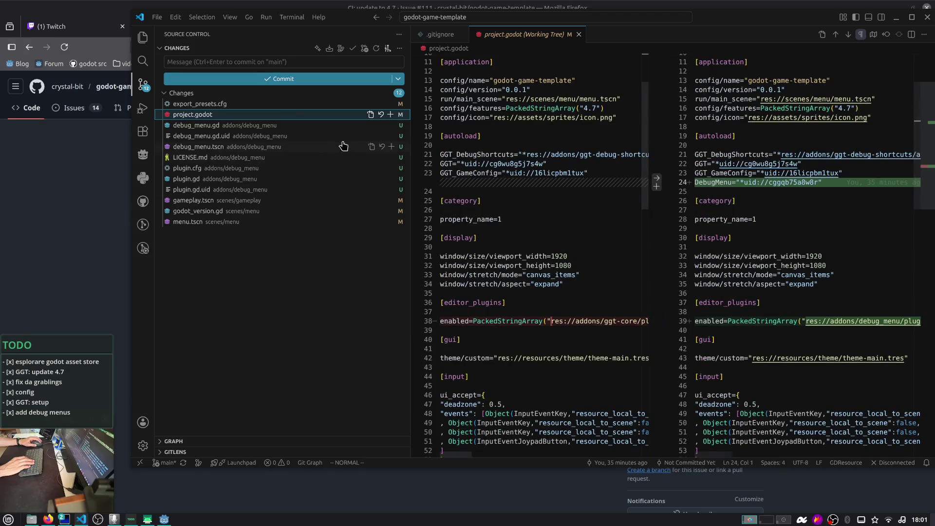
left_click(390, 115)
left_click(323, 137)
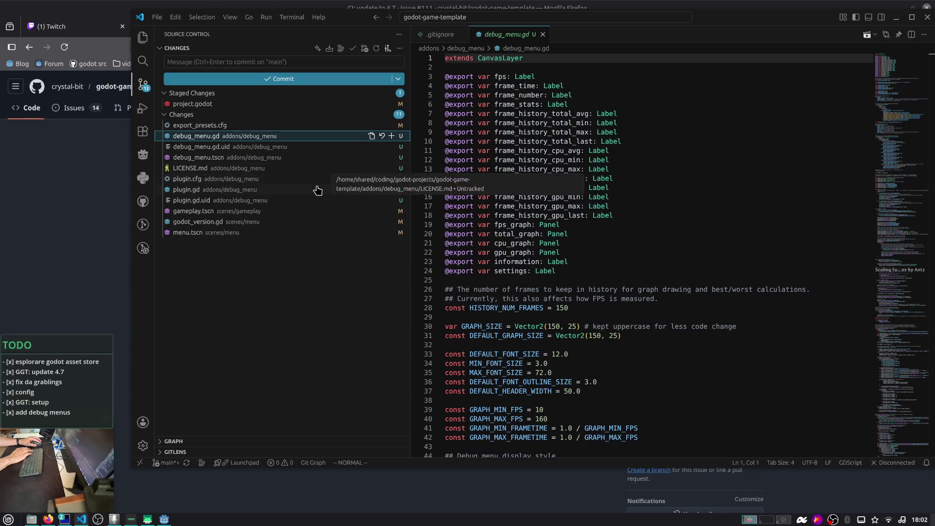
right_click(289, 200)
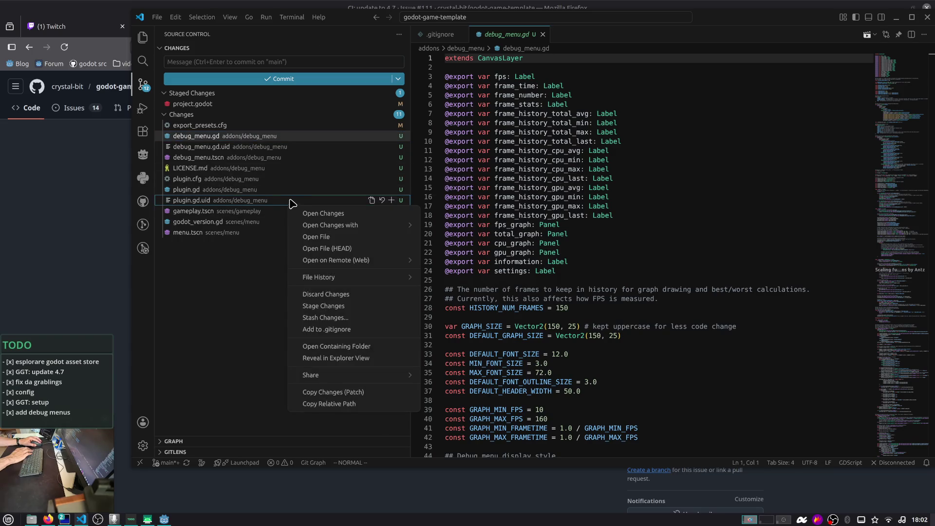
left_click(289, 201)
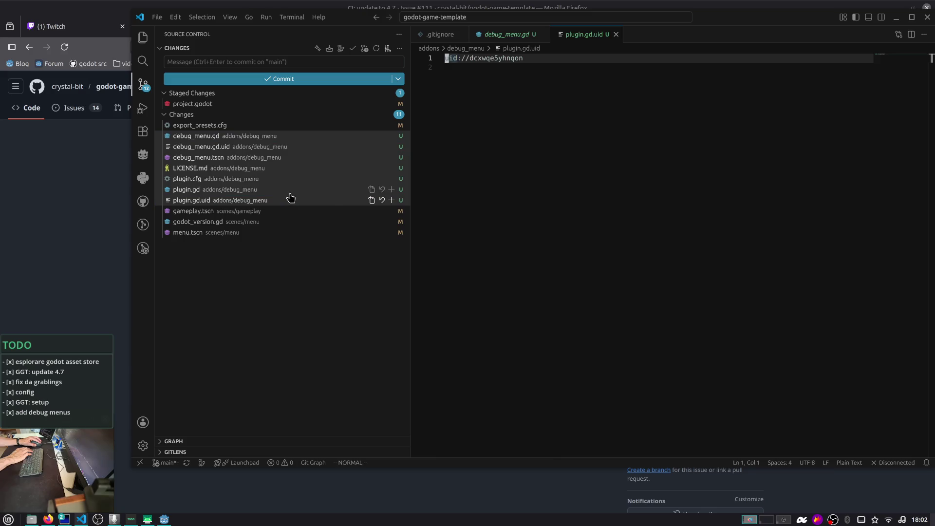
right_click(290, 189)
left_click(365, 294)
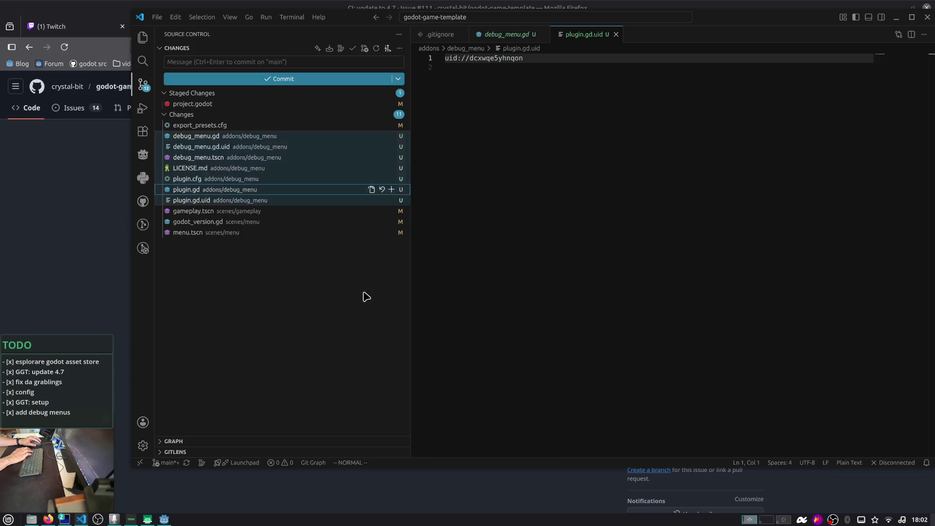
left_click(291, 211)
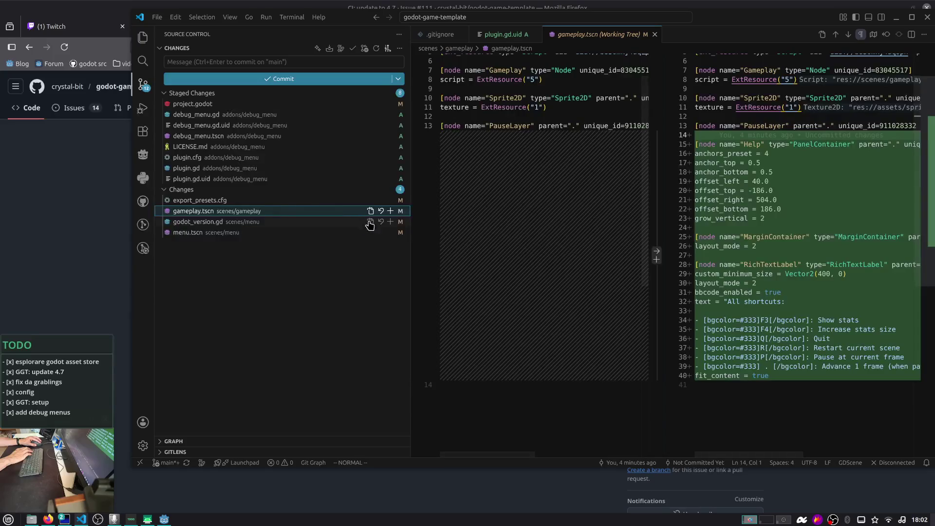
left_click(390, 211)
left_click(390, 222)
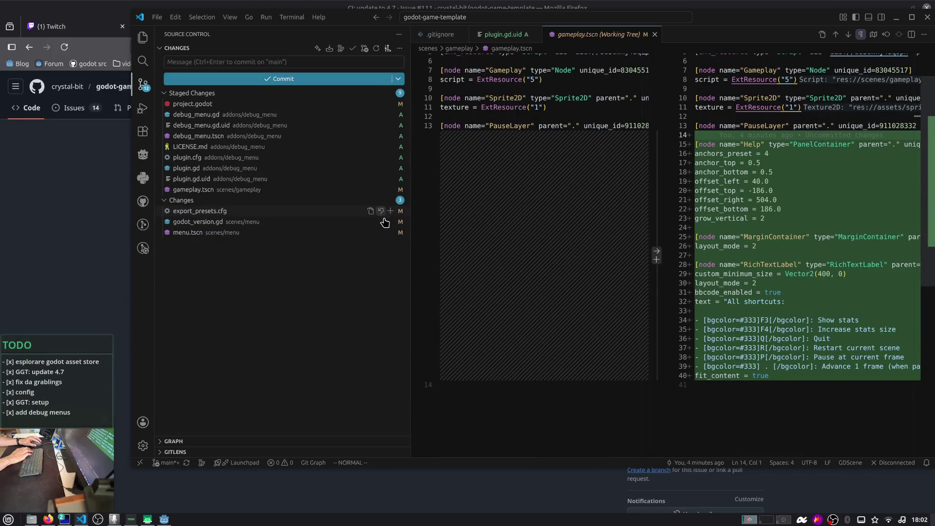
left_click(390, 232)
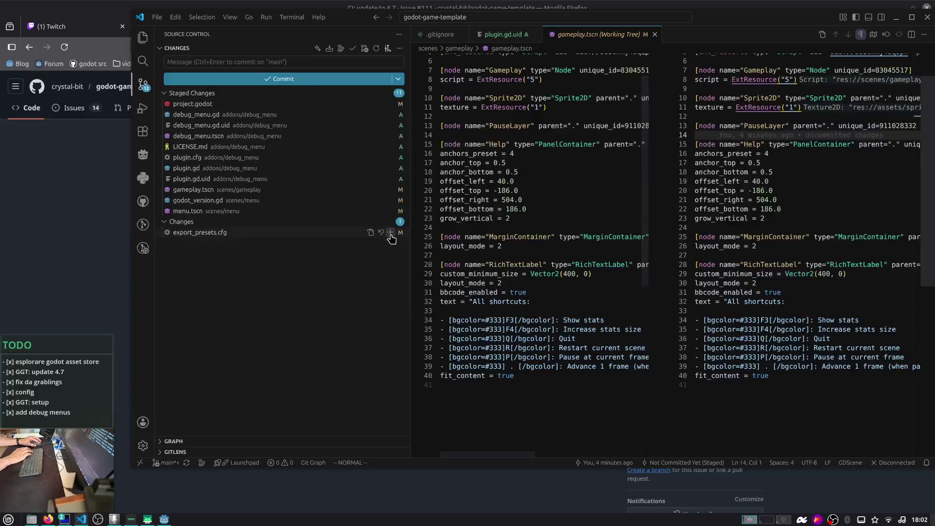
- Commit as 'feat: add debug_menu addon.', amending the message in the terminal
left_click(322, 66)
type("feat: add debug_m")
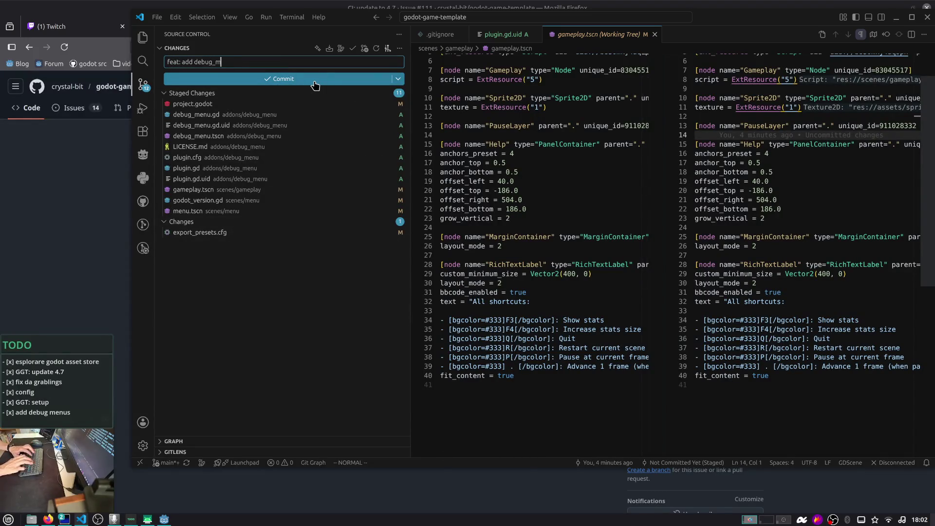
type("don")
left_click(314, 78)
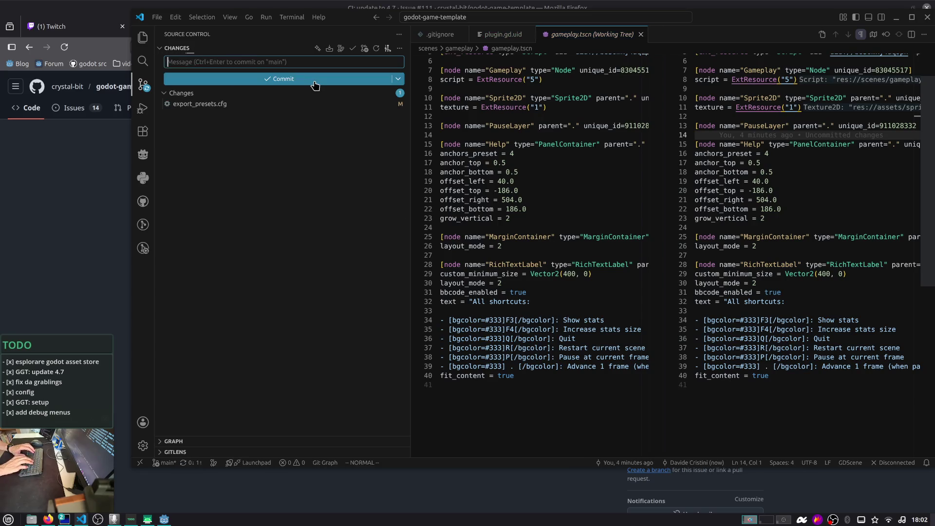
key("ctrl+grave")
type("!")
key("Return")
type("- add help texts in menu and gameplay scene")
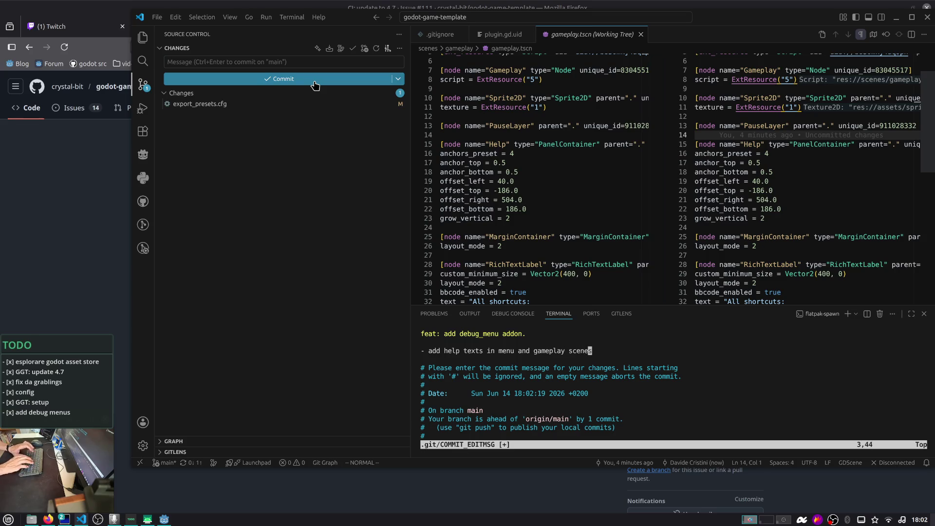
key("alt+Tab")
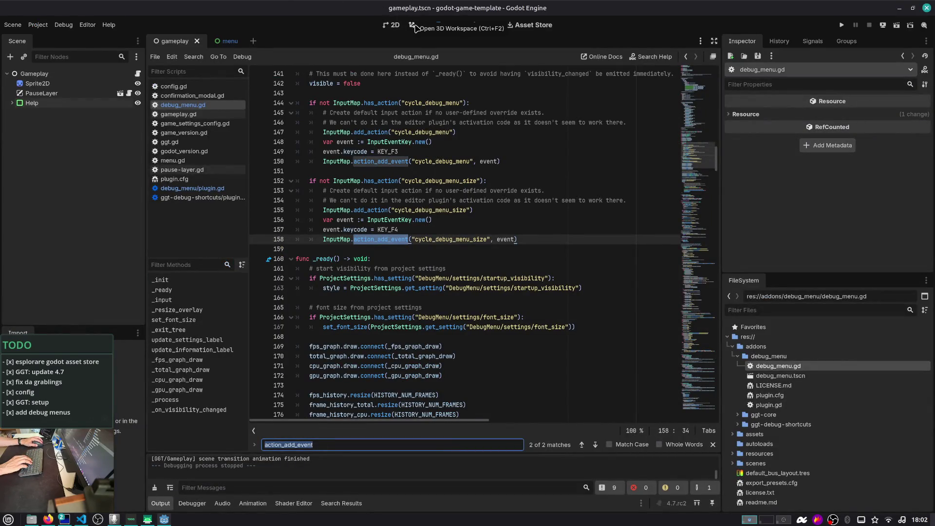
- Set the Help panel's tooltip auto-translate mode to Disabled
left_click(393, 25)
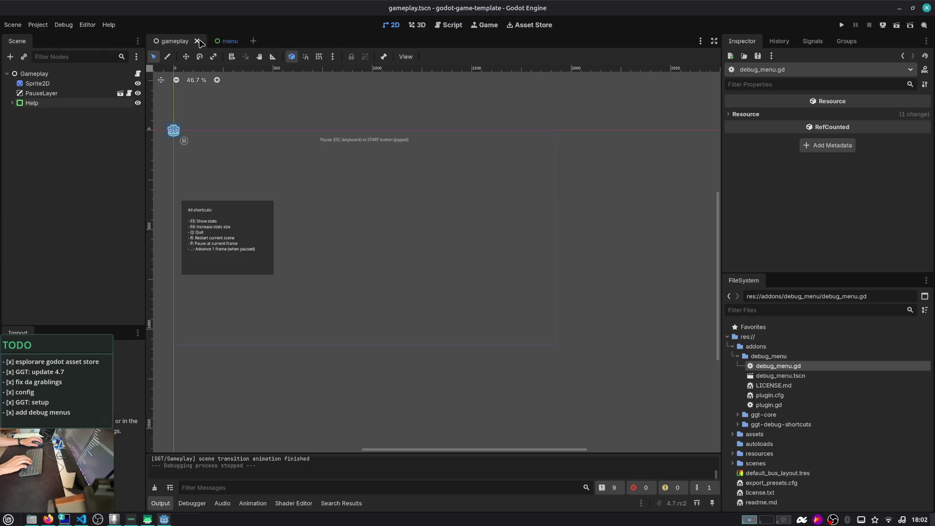
left_click(73, 102)
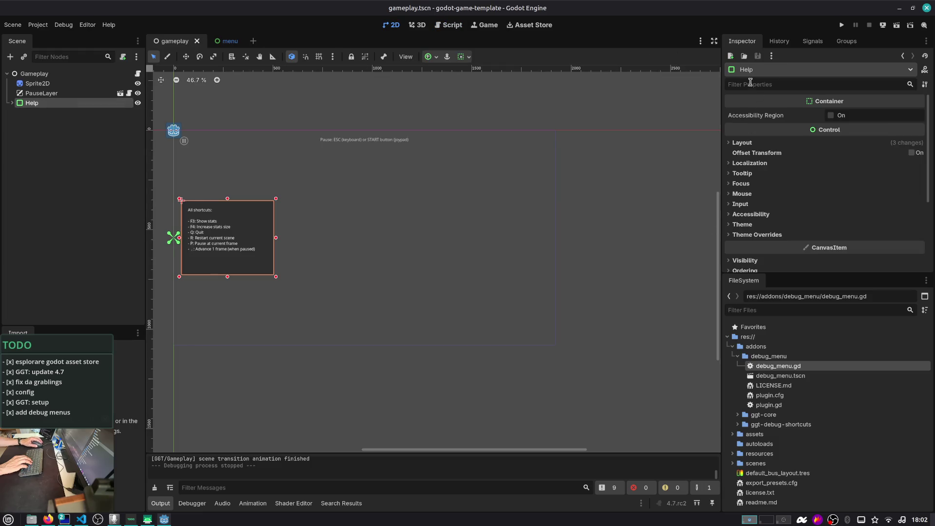
type("auto")
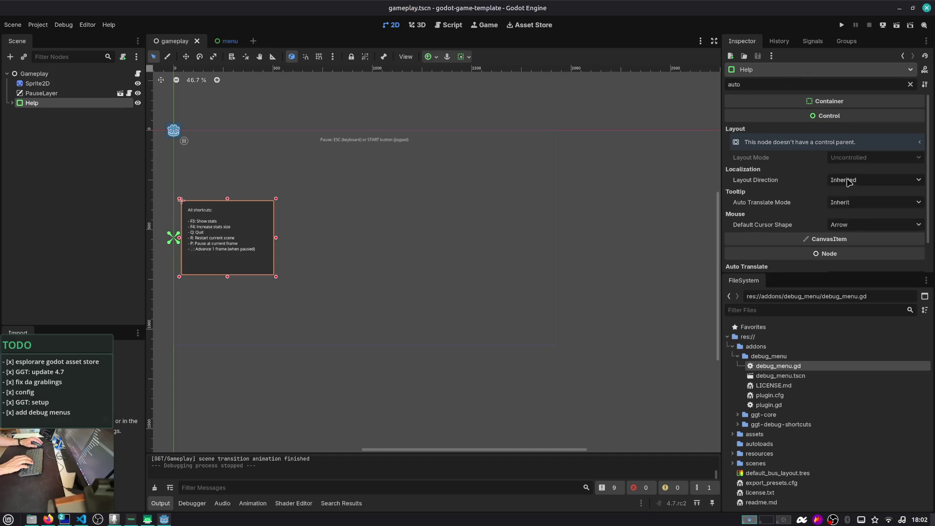
left_click(850, 202)
left_click(844, 239)
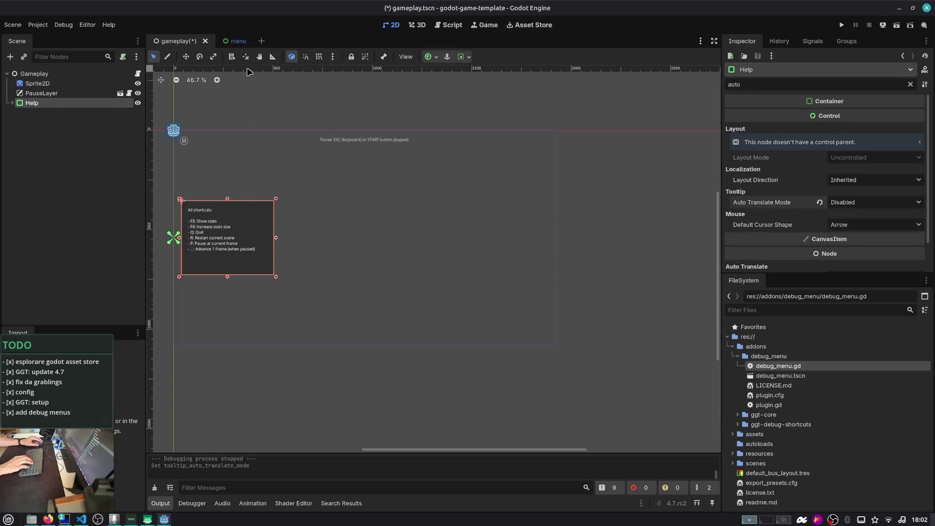
- In menu.tscn, set the Help panel's Auto Translate mode to Disabled and save the scene
left_click(237, 41)
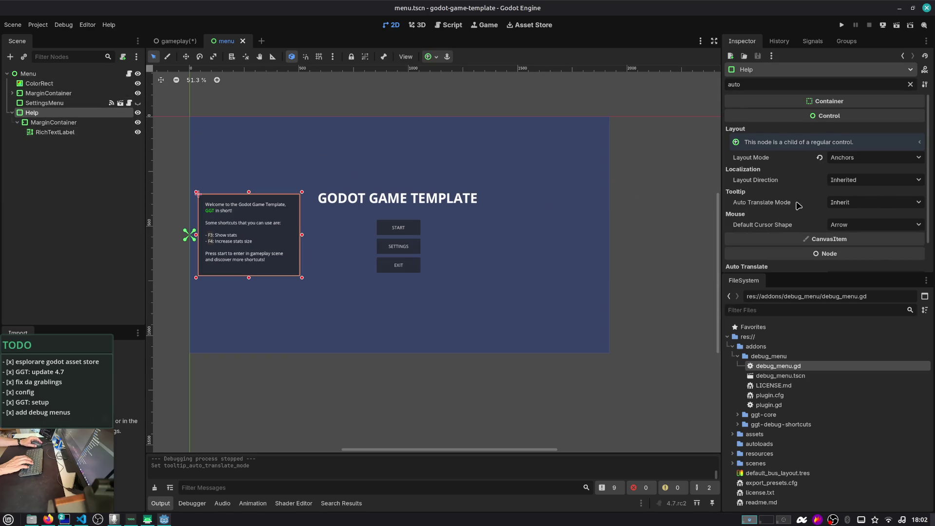
scroll(797, 205, "down", 1)
left_click(838, 244)
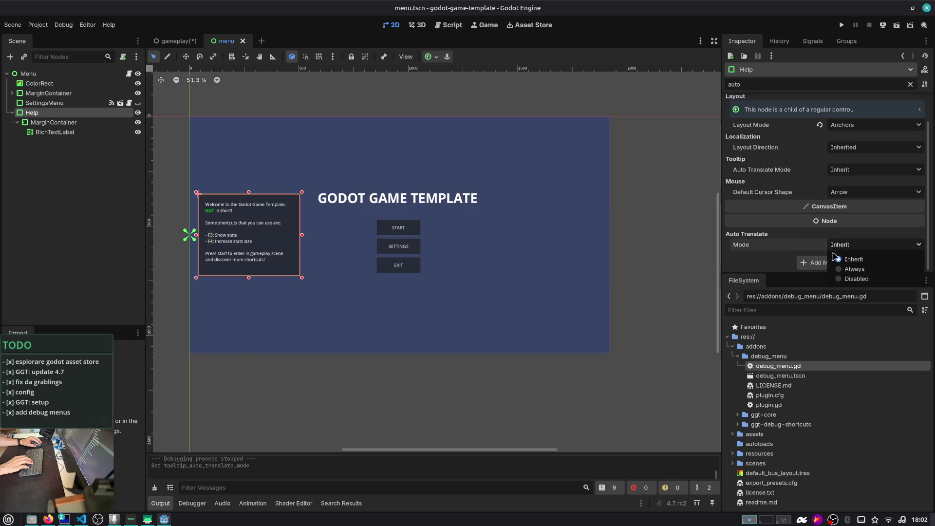
left_click(844, 280)
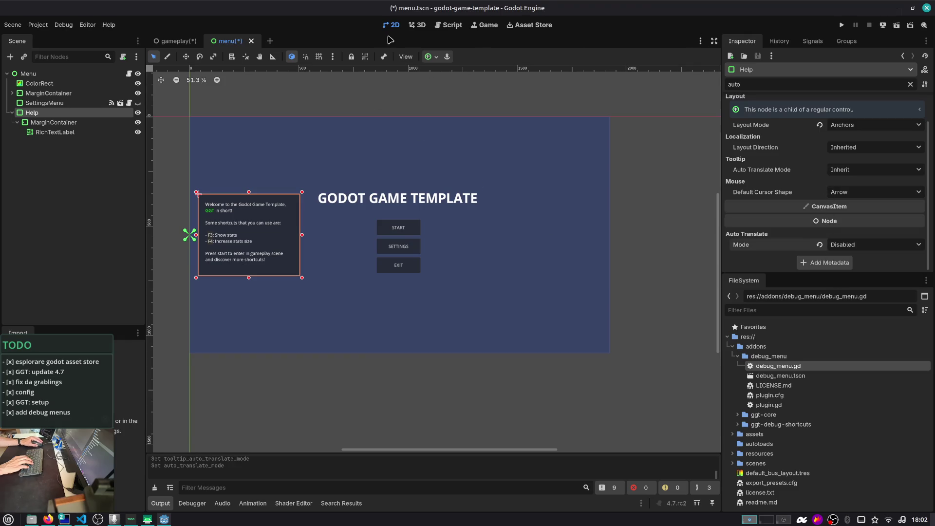
left_click(33, 149)
key("ctrl+s")
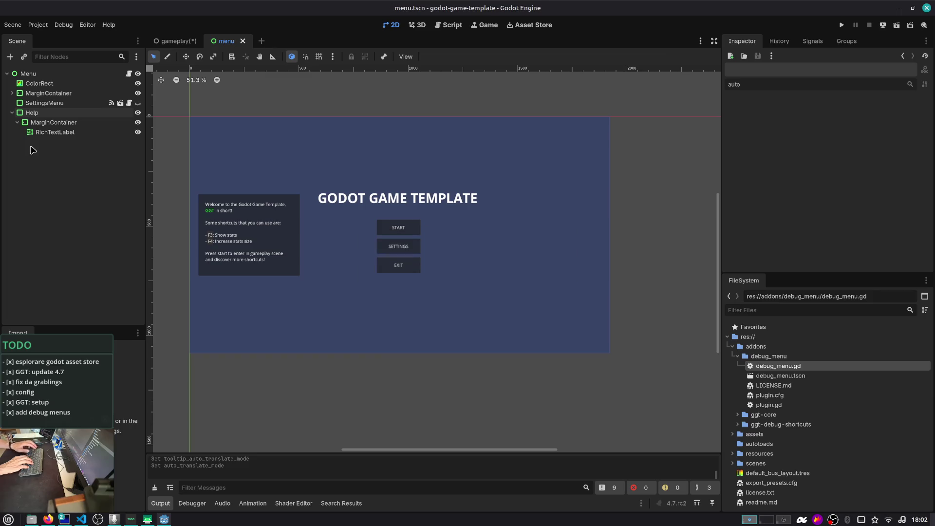
- Return to gameplay.tscn, deselect the Help node and save the scene
key("ctrl+Tab")
left_click(13, 177)
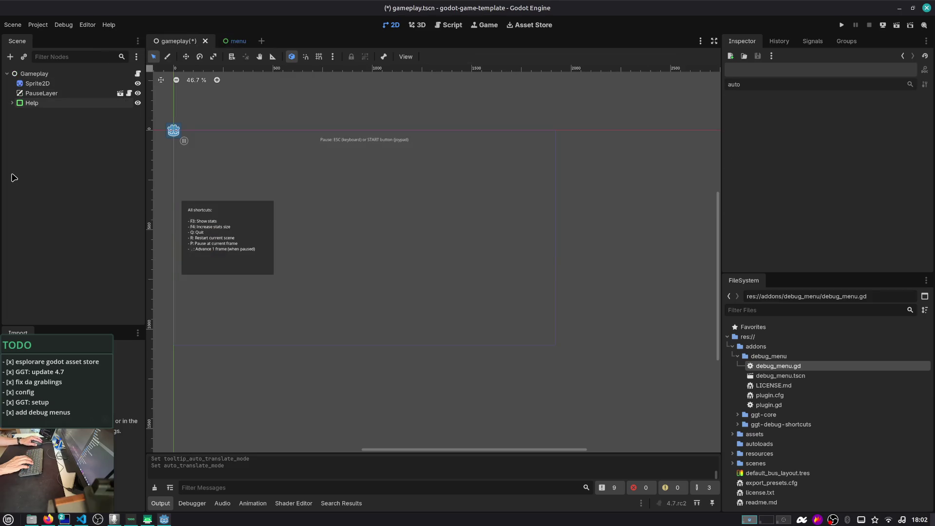
key("ctrl+s")
- Finish the debug menu addon commit by saving the Vim message with :wq
key("alt+Tab")
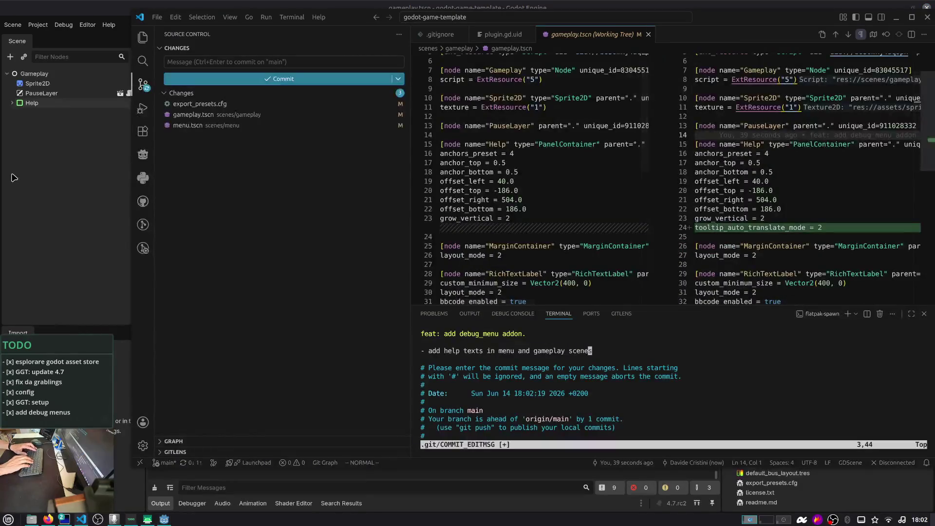
type(":wq")
key("Return")
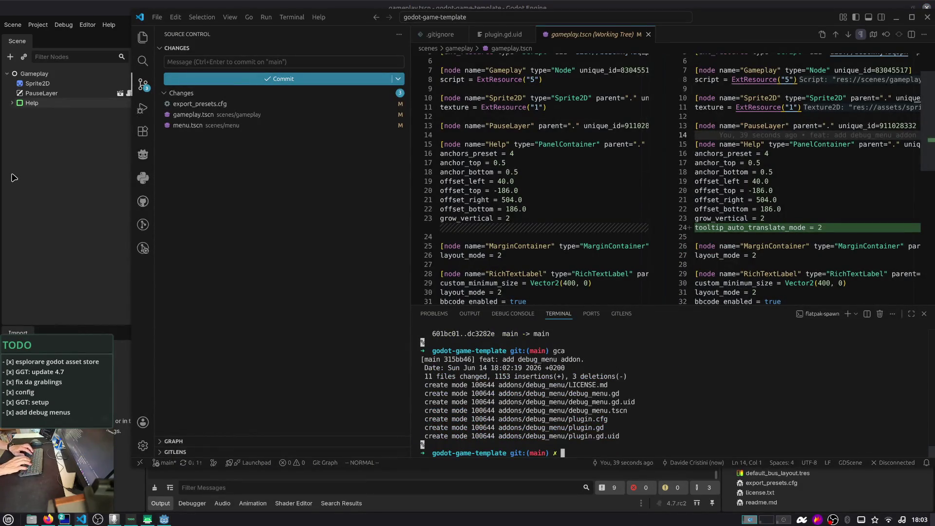
- Stage gameplay.tscn and menu.tscn, commit them with ga, and push to GitHub with gp
key("ctrl+l")
type("ga")
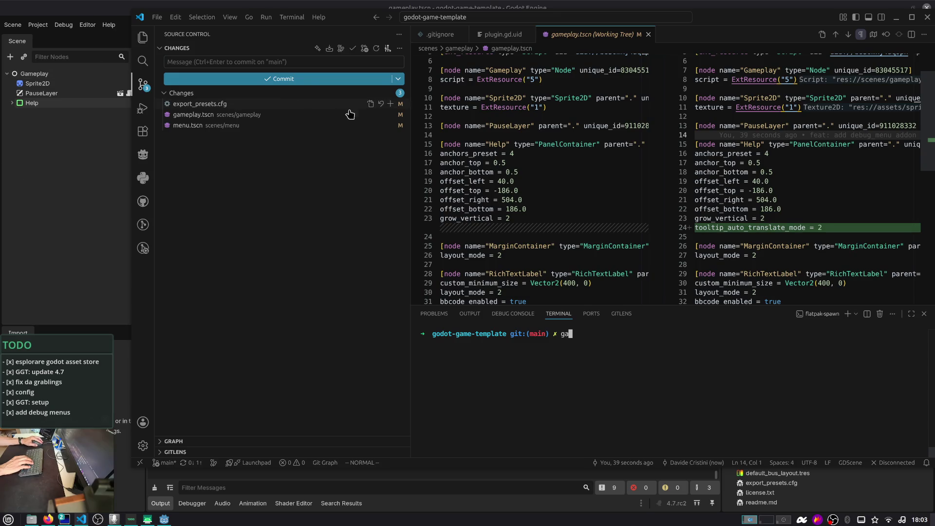
left_click(390, 114)
left_click(390, 135)
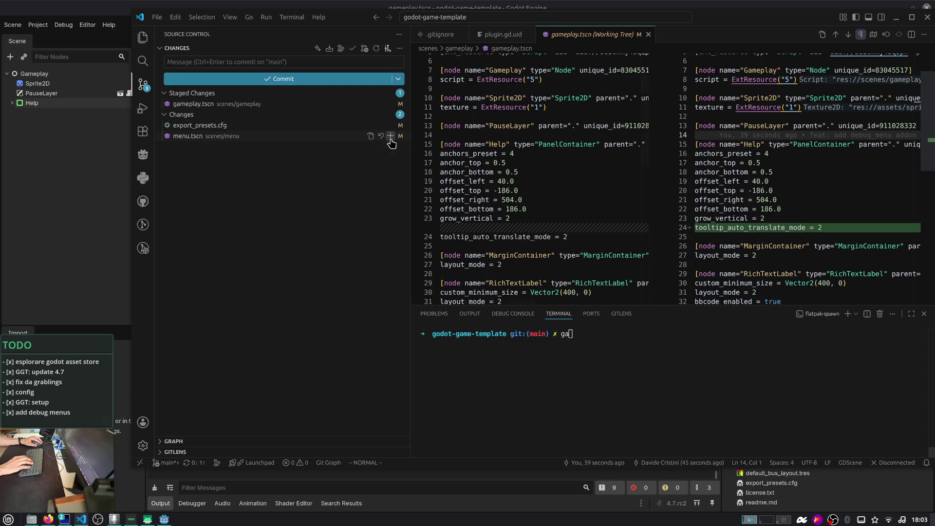
key("Return")
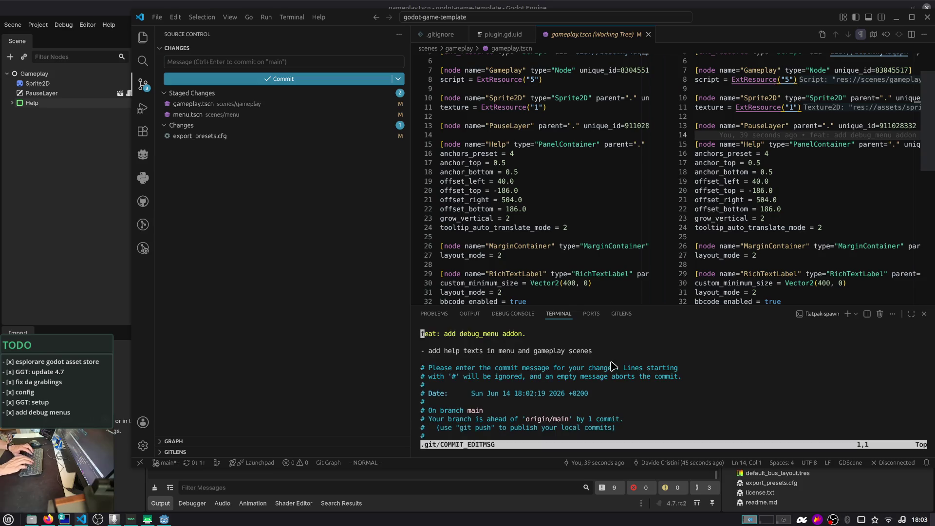
type(":wq")
key("Return")
type("gp")
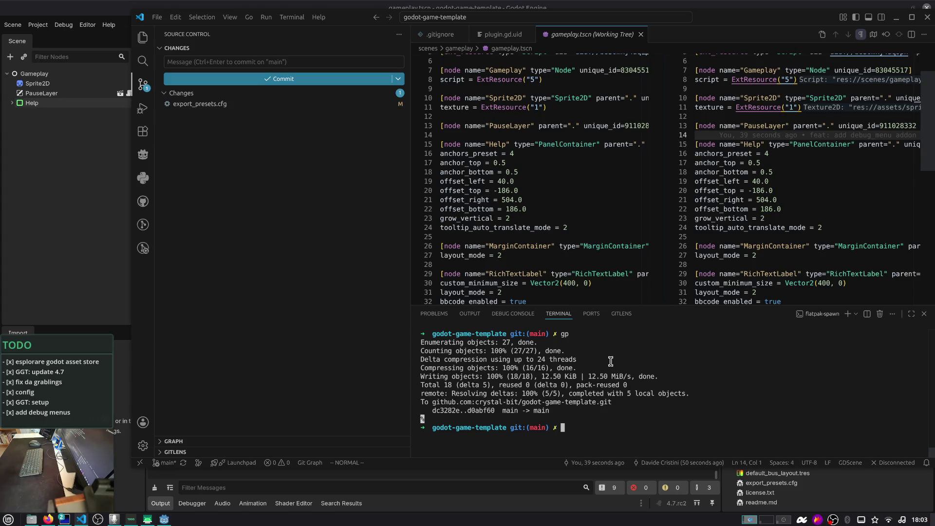
key("alt+space")
- Launch Discord, open Crystal Bit's #chat maximized, and start the posted Batman video
type("disc")
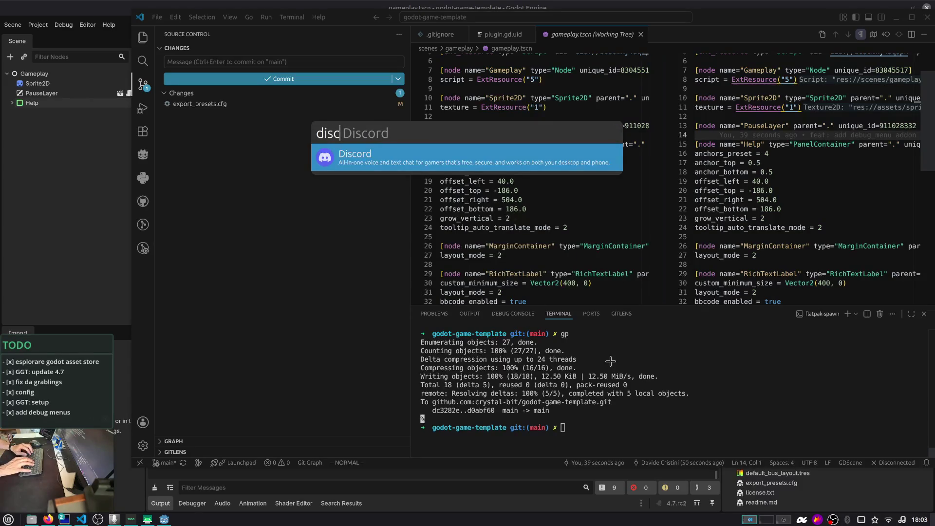
key("Return")
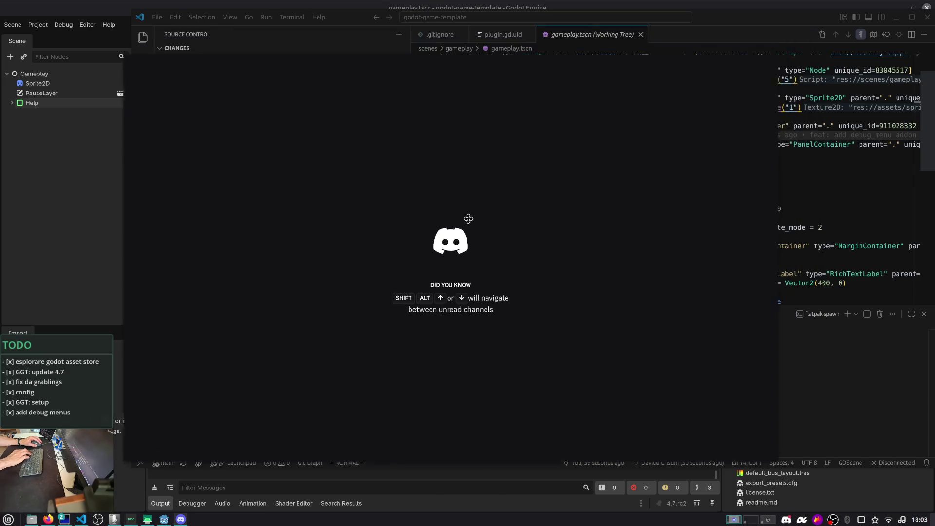
left_click(90, 162)
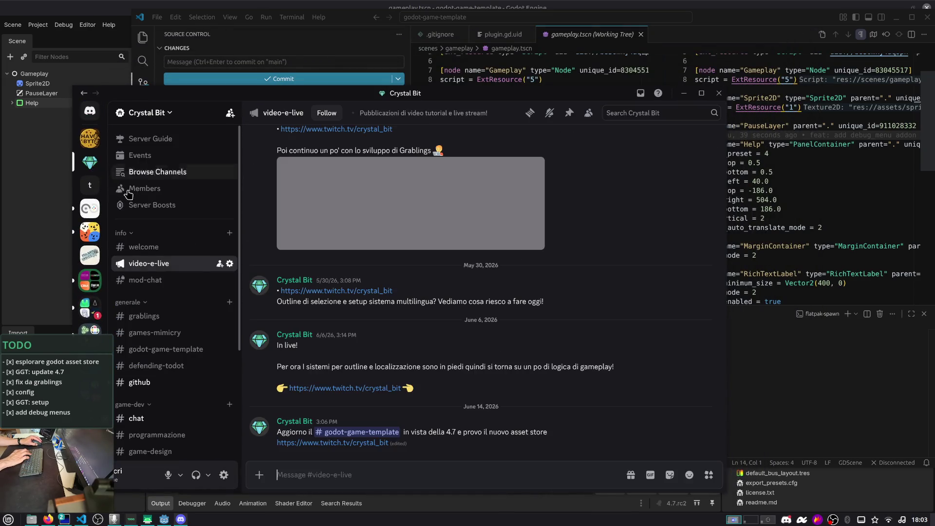
scroll(178, 301, "down", 5)
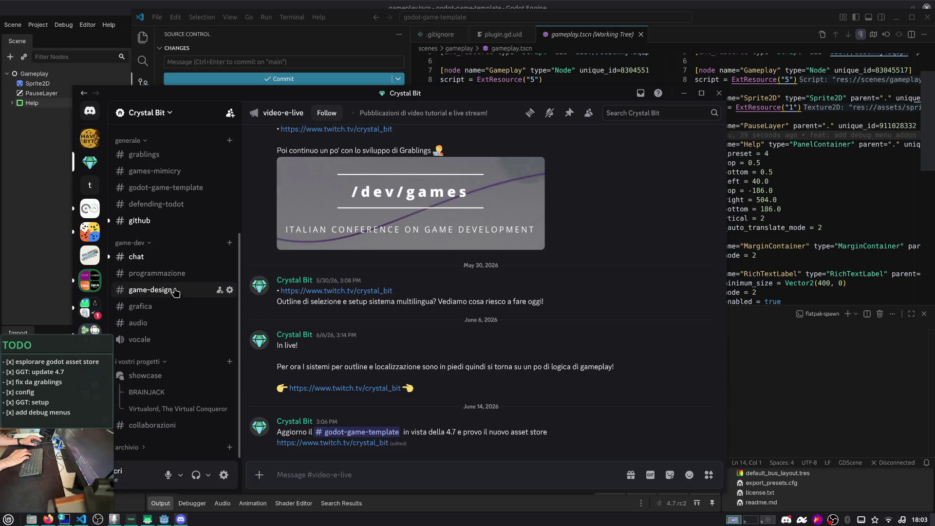
left_click(167, 258)
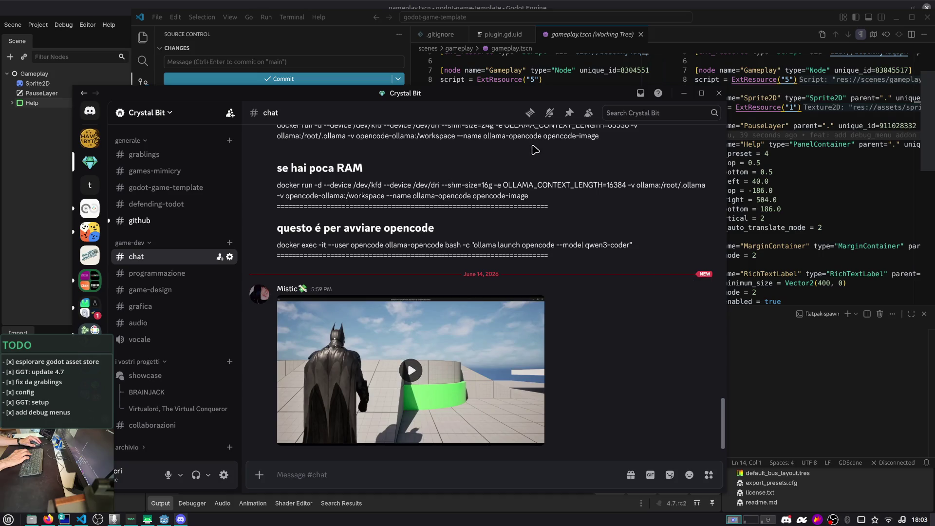
double_click(508, 96)
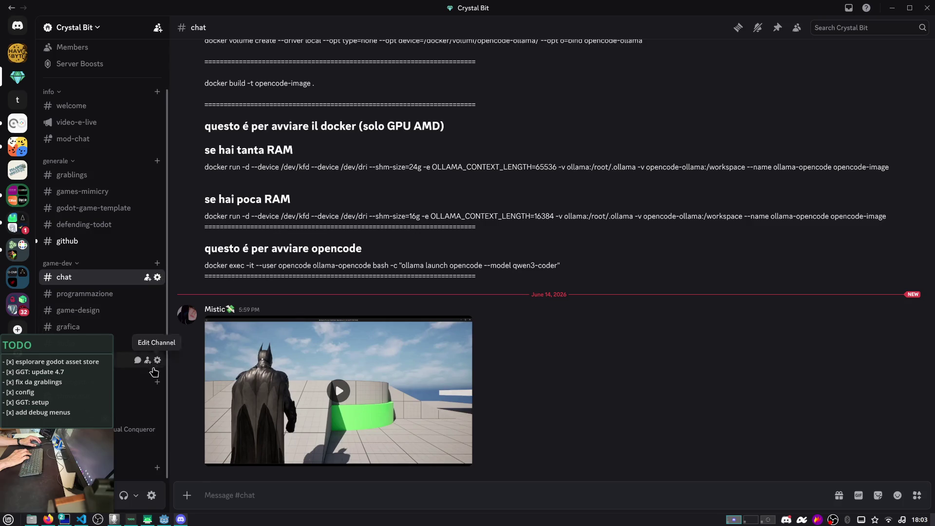
left_click(272, 438)
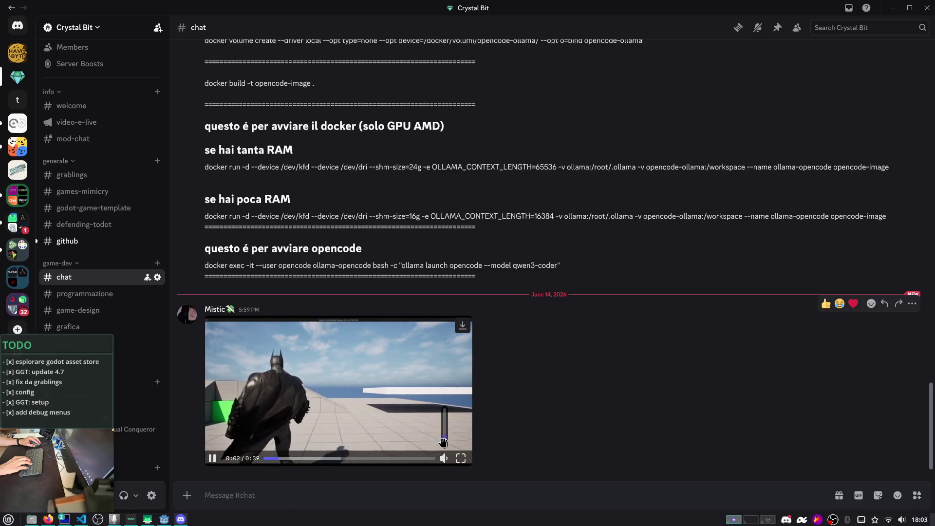
- Watch the Batman clip full screen until it ends at 0:39, then exit full screen
left_click(460, 458)
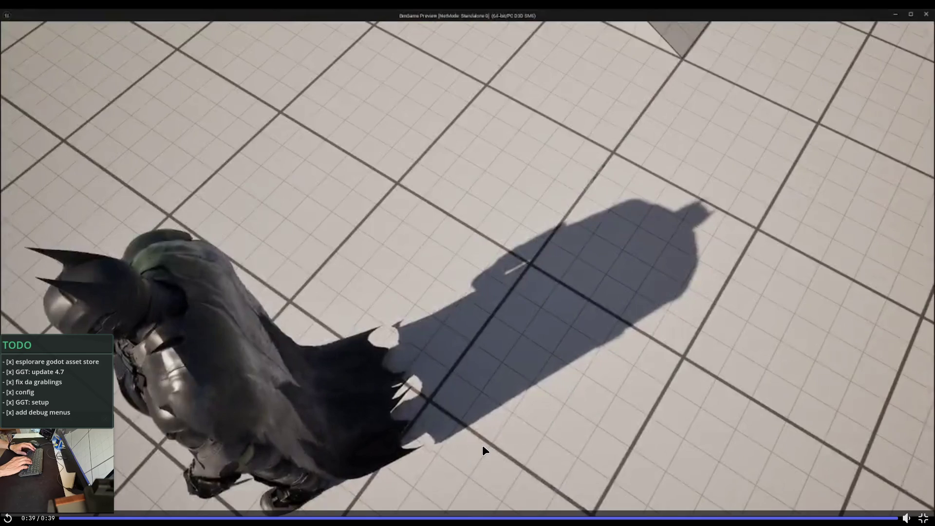
key("Escape")
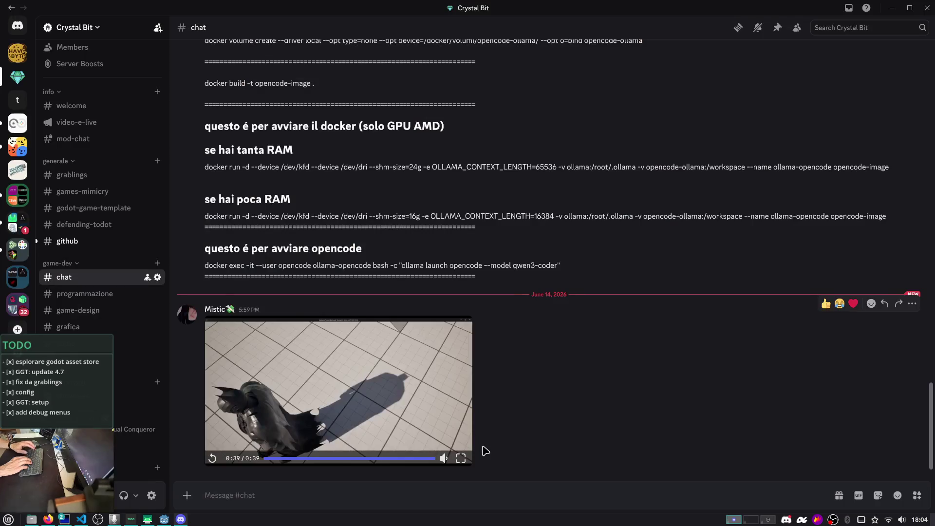
- Close Discord, pause the YouTube music, and close the Antz's Debug Menu tab
key("alt+F4")
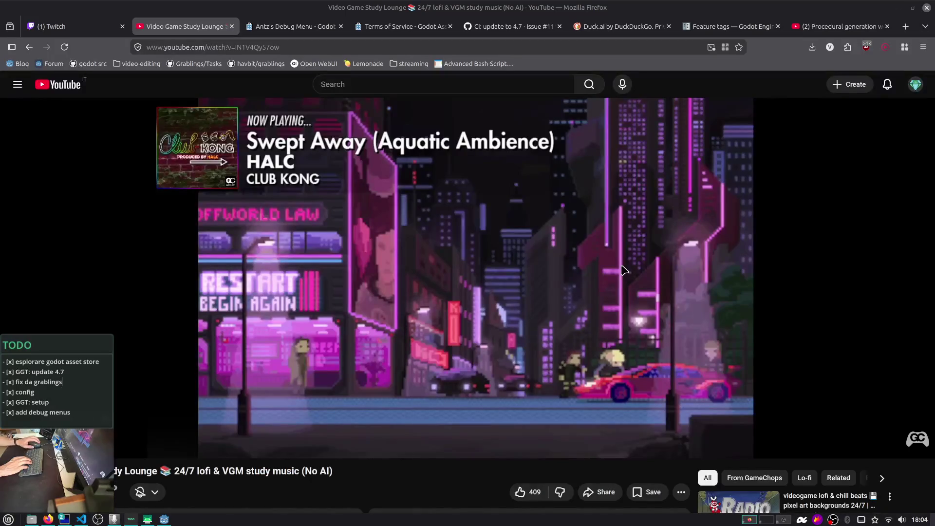
left_click(475, 267)
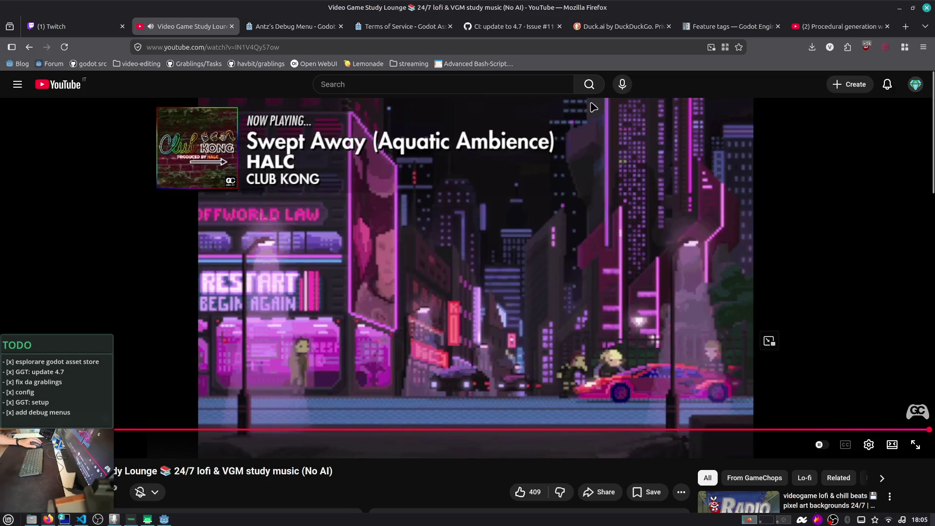
mouse_move(724, 33)
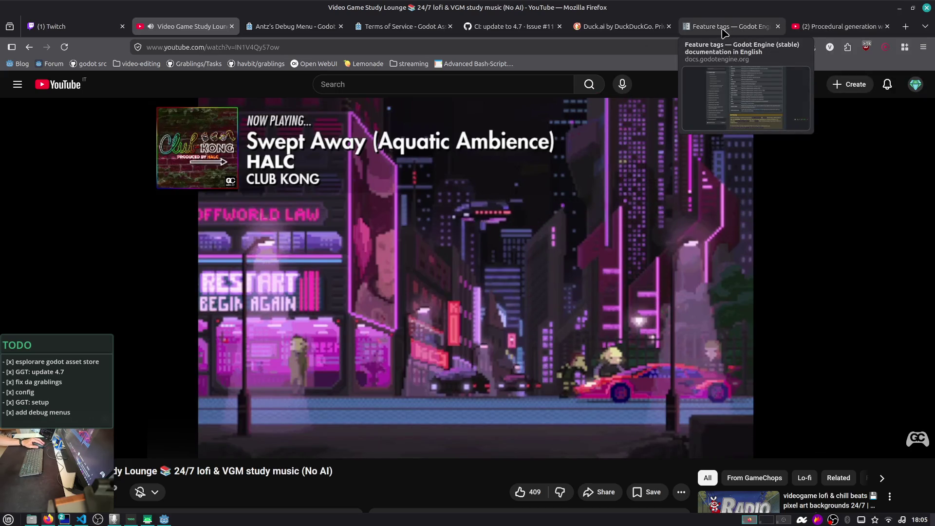
mouse_move(607, 37)
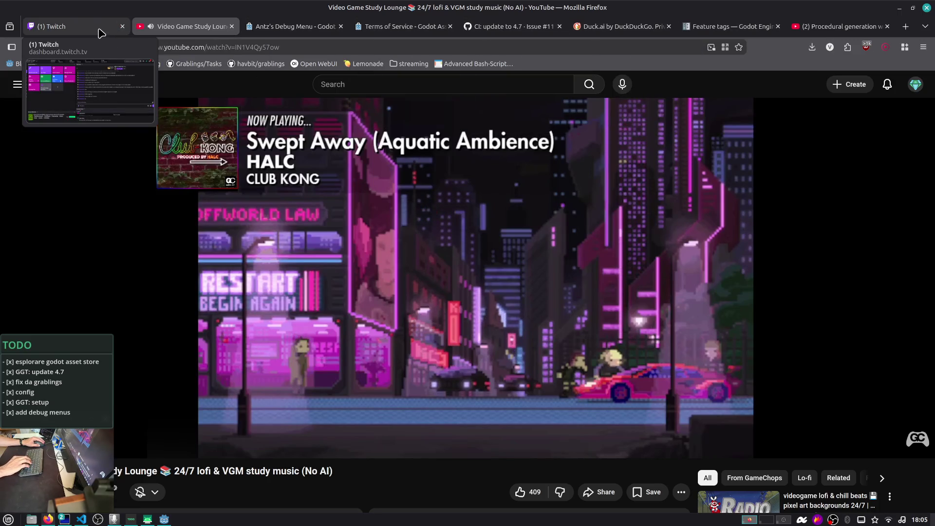
left_click(302, 30)
middle_click(304, 29)
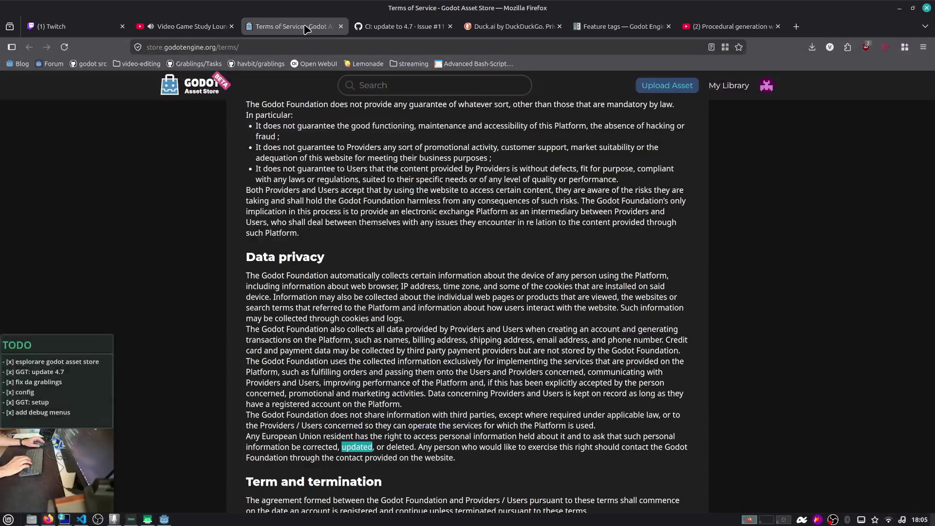
- Close the Asset Store terms tab and close issue #110 about localization support
middle_click(314, 29)
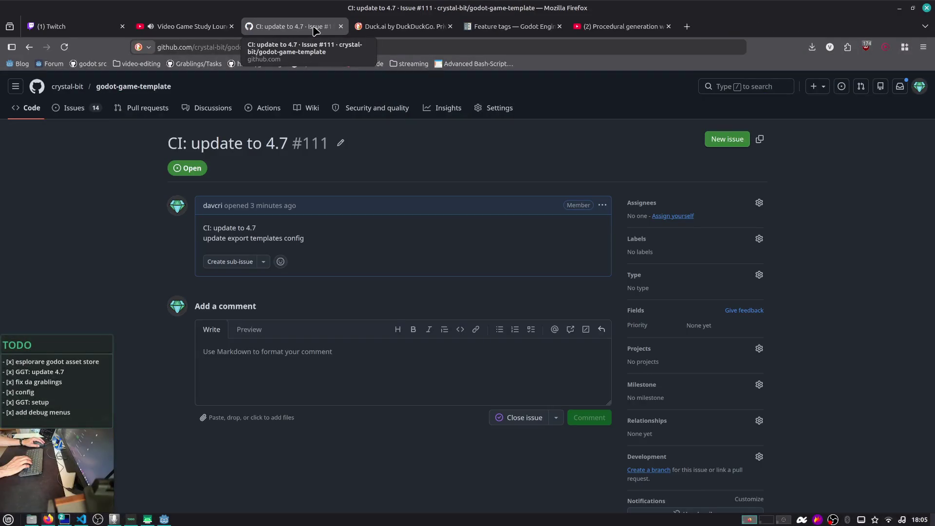
left_click(94, 108)
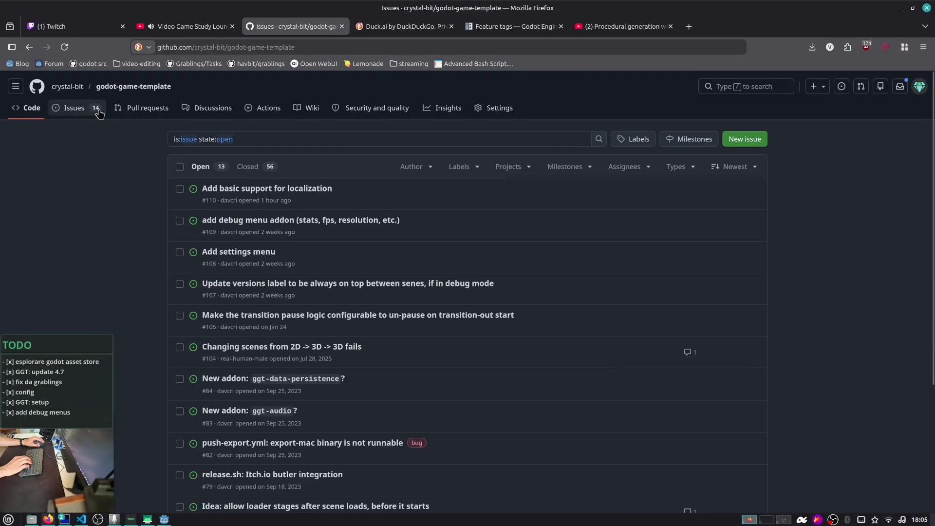
mouse_move(239, 224)
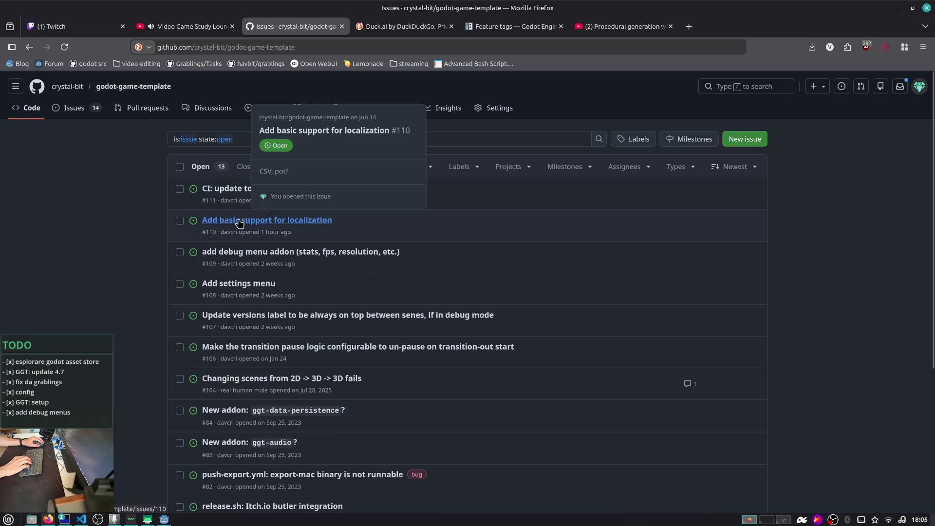
left_click(301, 223)
left_click(506, 407)
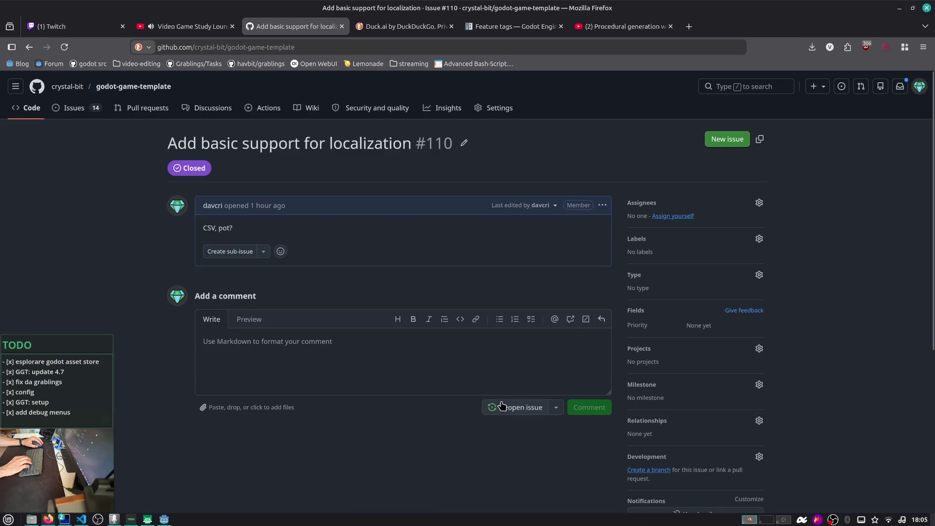
left_click(68, 111)
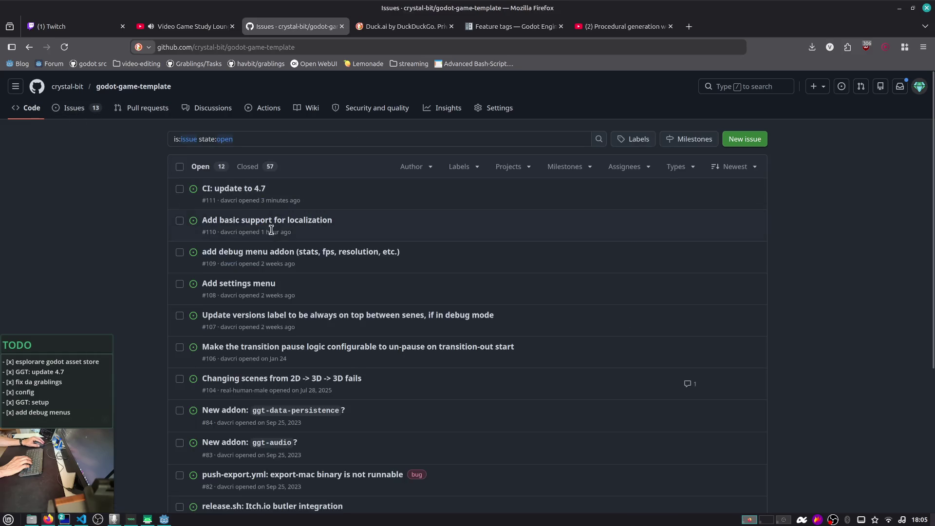
- Close issue #109 about the debug menu addon and the Add settings menu issue
mouse_move(310, 255)
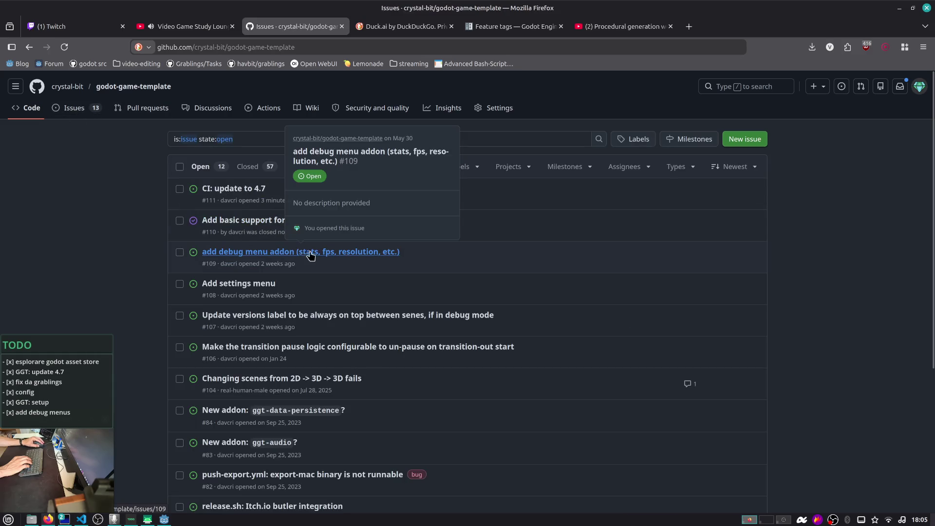
left_click(355, 254)
left_click(510, 413)
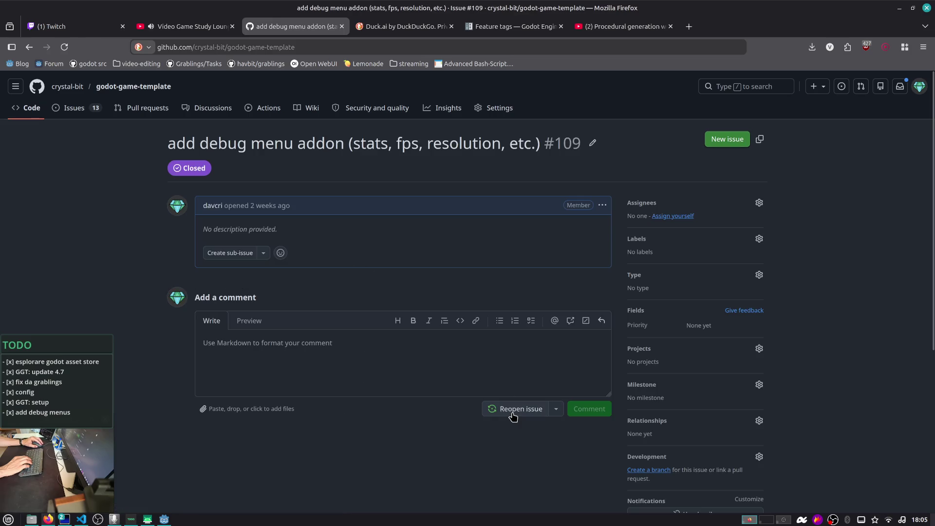
left_click(75, 108)
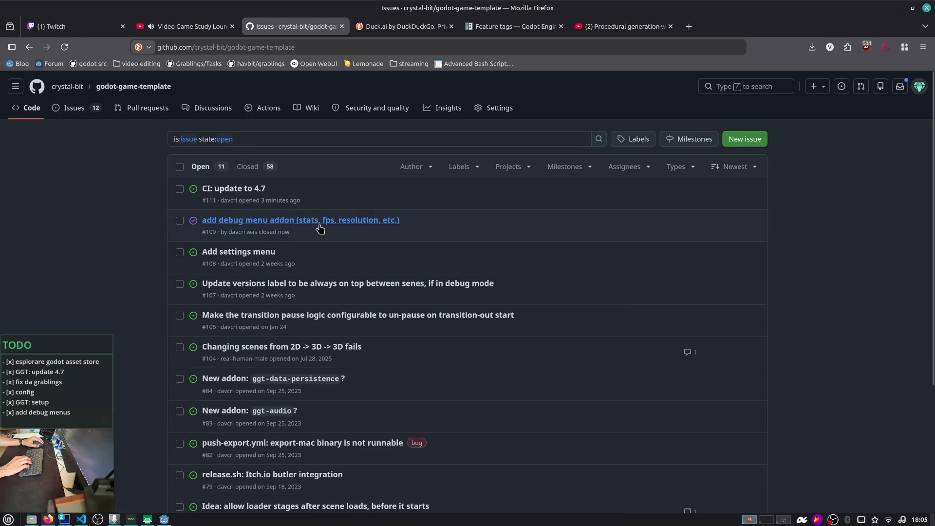
mouse_move(320, 227)
left_click(272, 250)
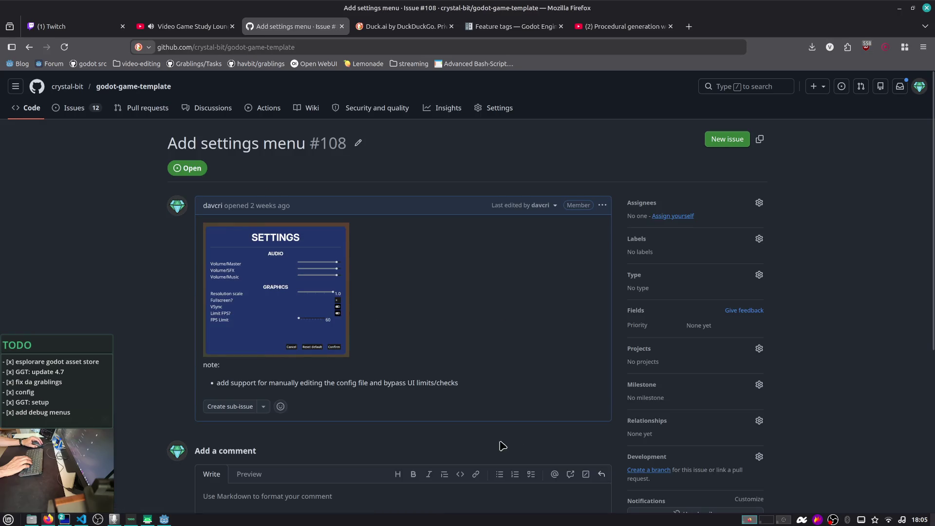
scroll(381, 385, "down", 3)
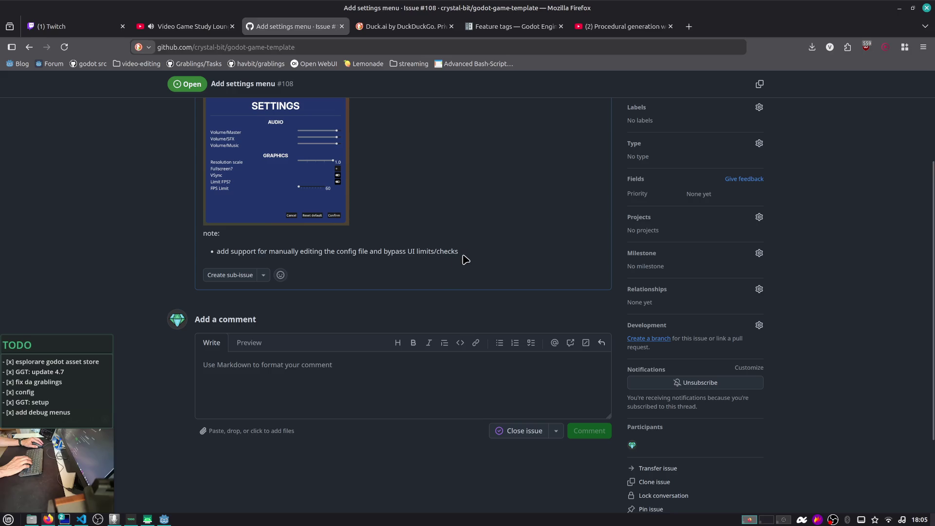
left_click(524, 433)
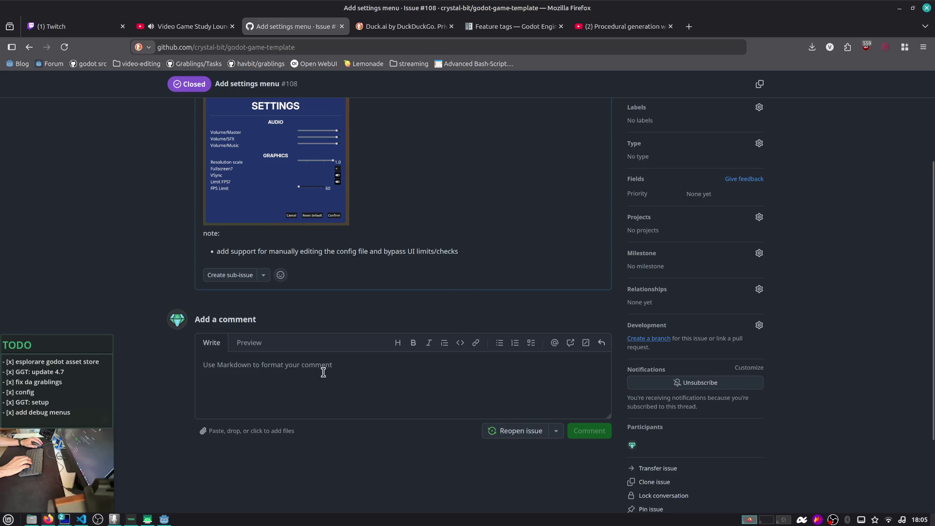
scroll(130, 206, "up", 5)
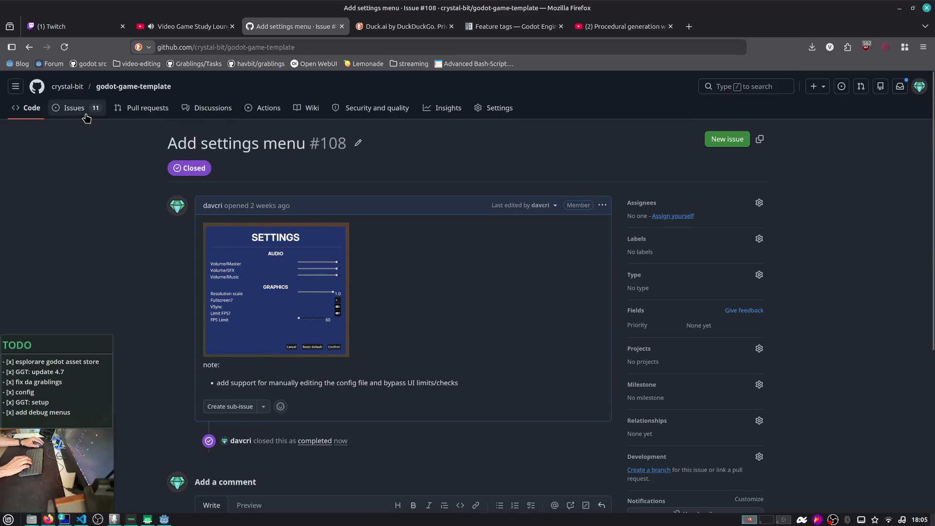
- Close issue #107 about the versions label and review the remaining open issues
left_click(76, 109)
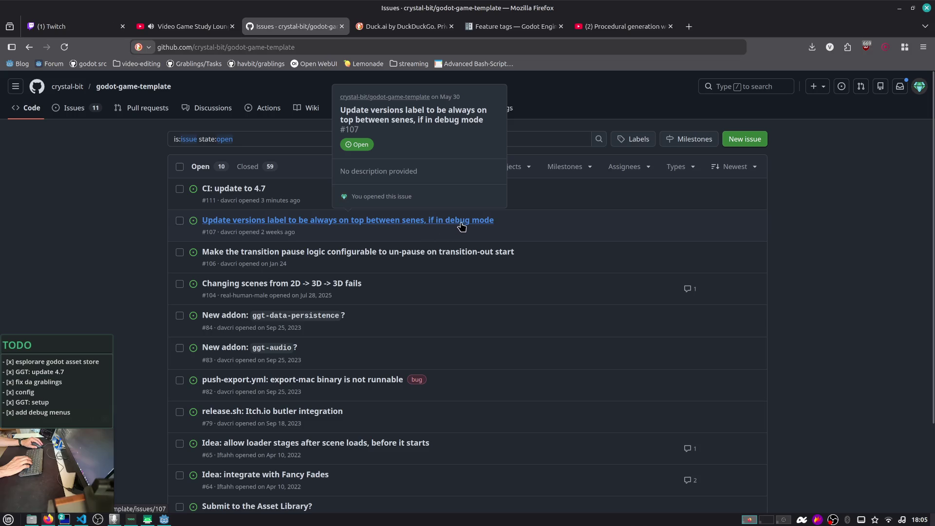
left_click(478, 223)
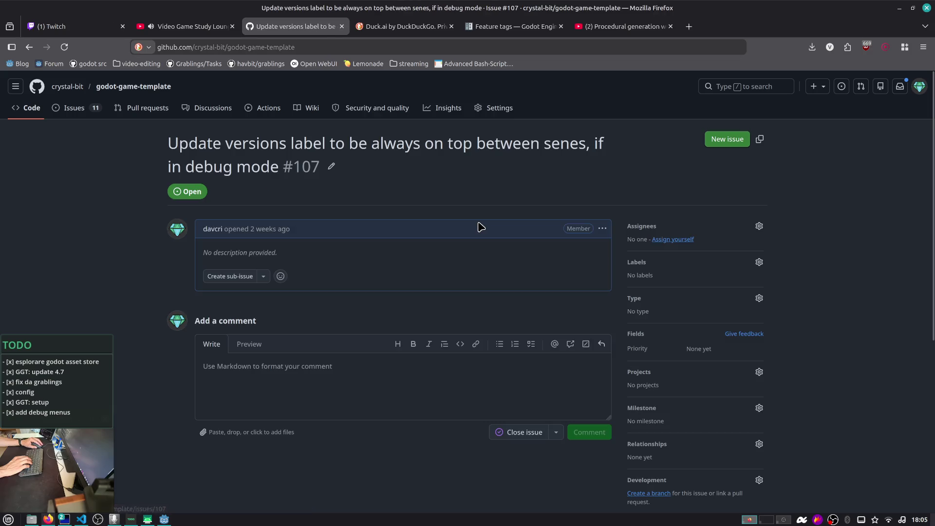
left_click(527, 433)
left_click(100, 113)
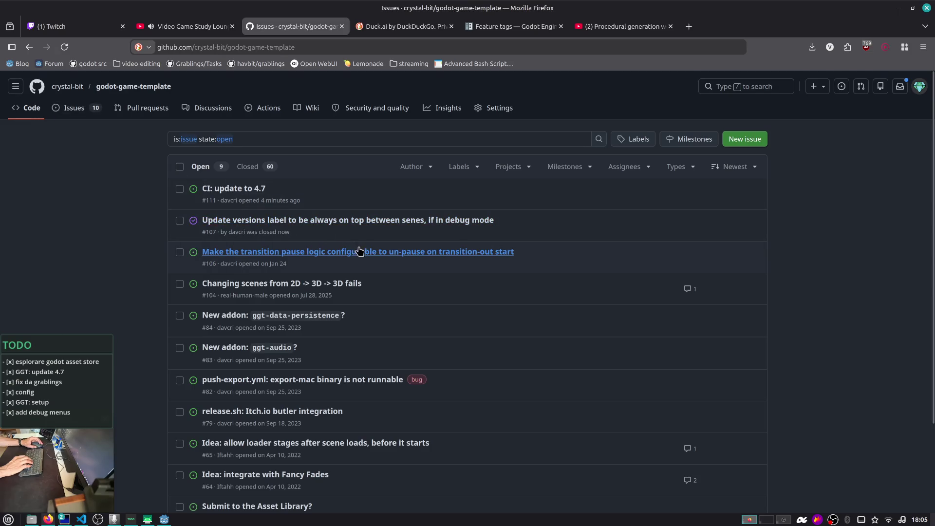
mouse_move(381, 255)
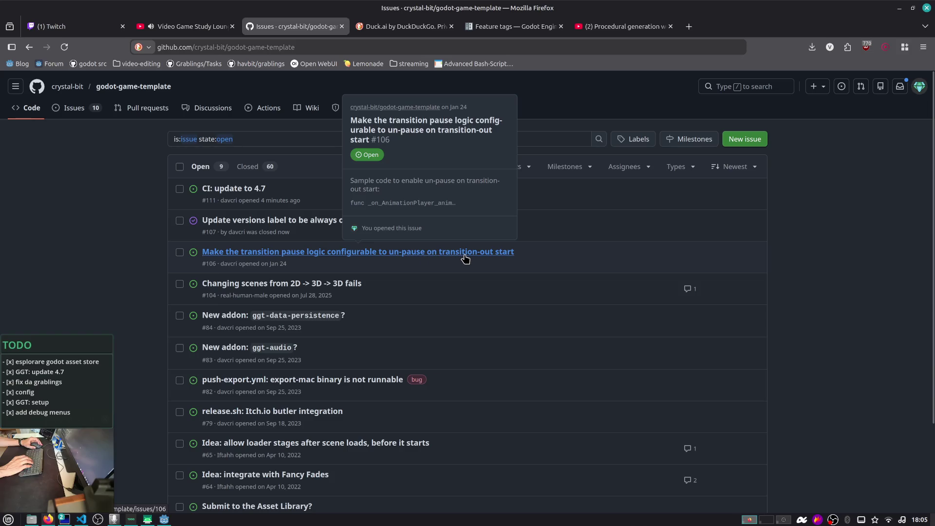
scroll(289, 310, "down", 3)
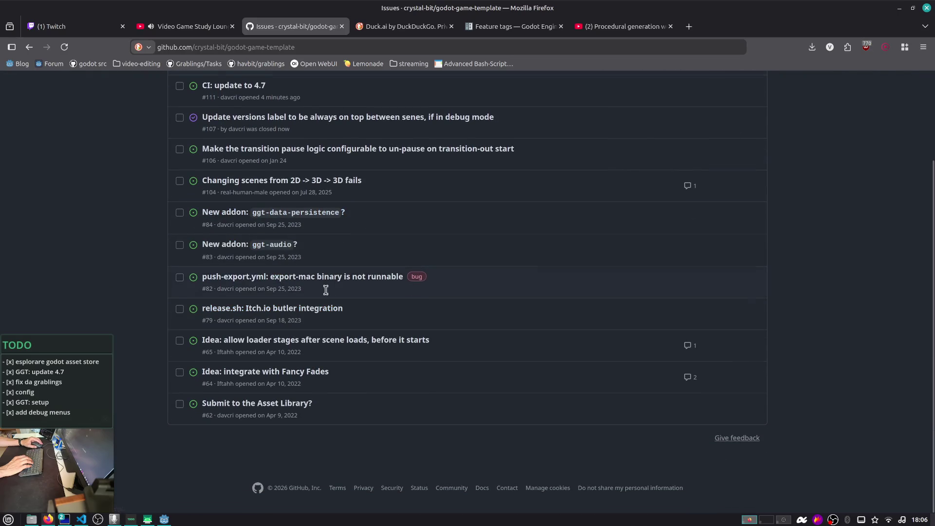
scroll(326, 290, "up", 3)
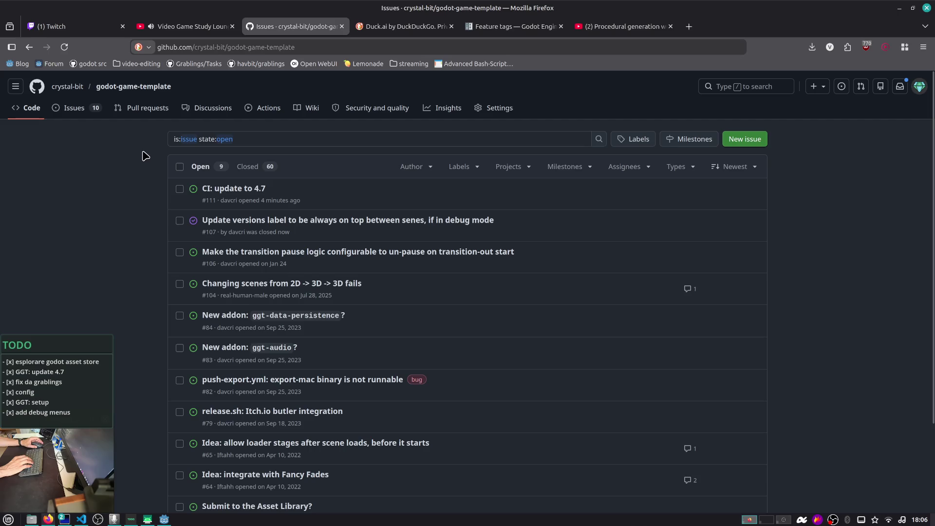
- Close the GitHub issues and Duck.ai tabs and open a fresh new tab
left_click(342, 28)
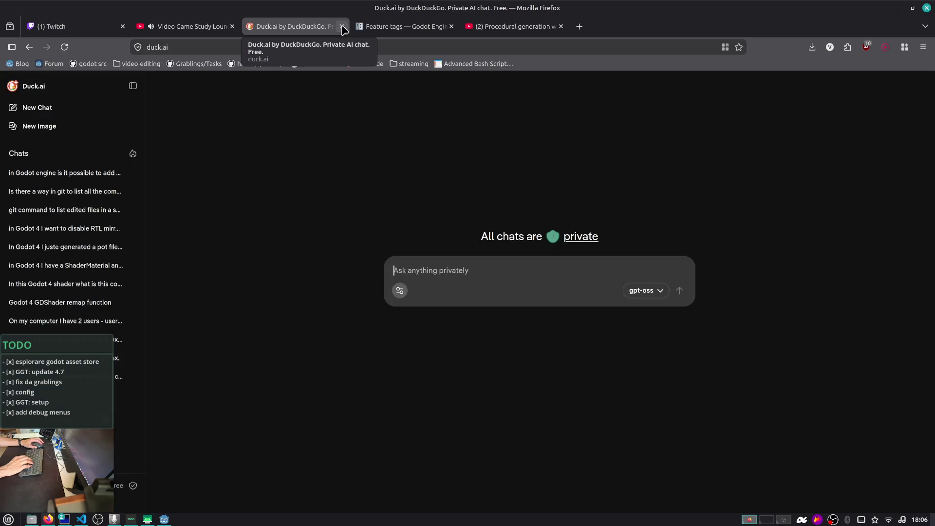
left_click(343, 28)
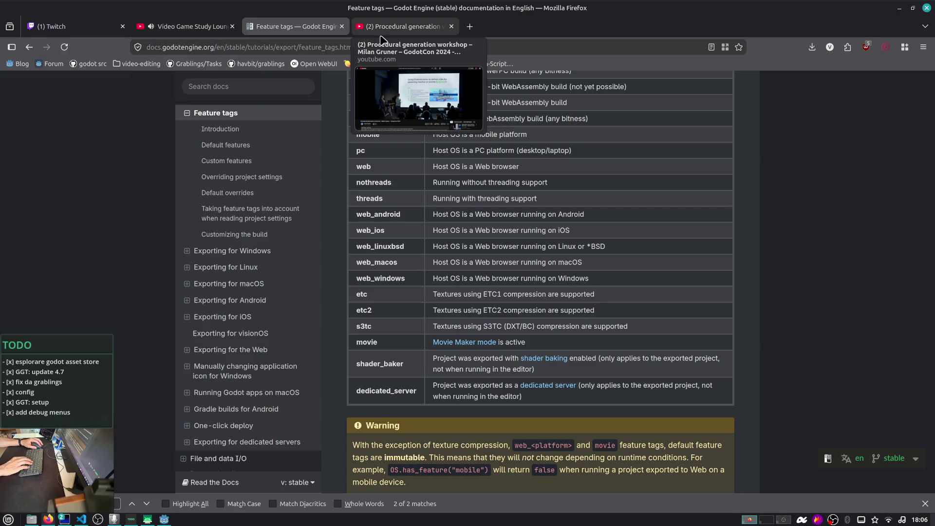
left_click(471, 28)
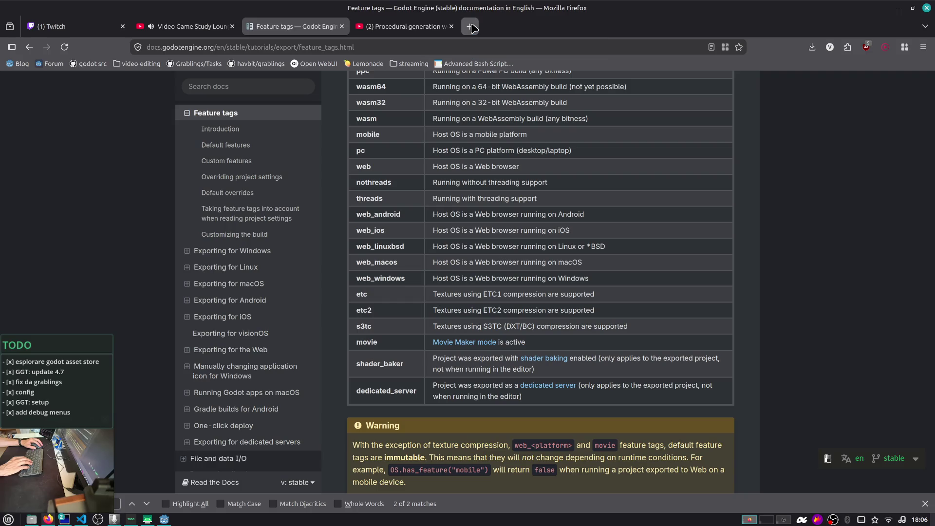
left_click(461, 45)
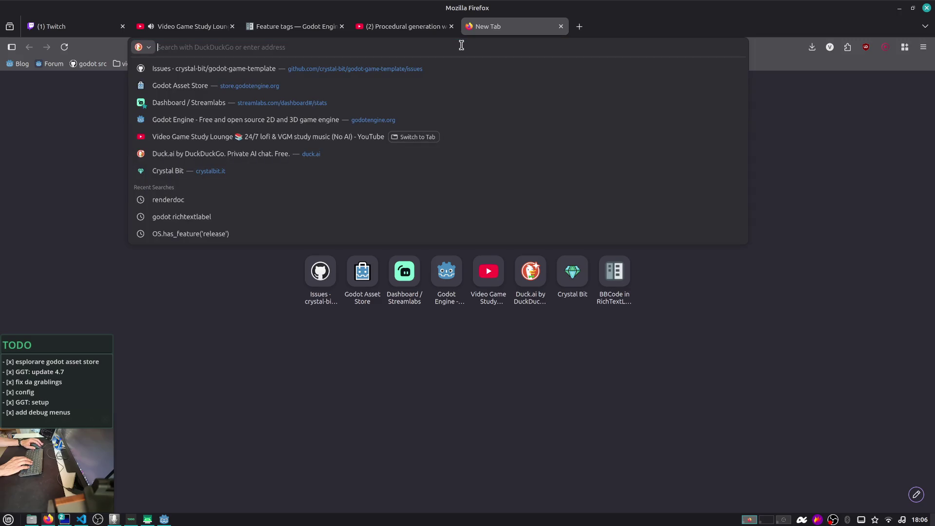
left_click(83, 120)
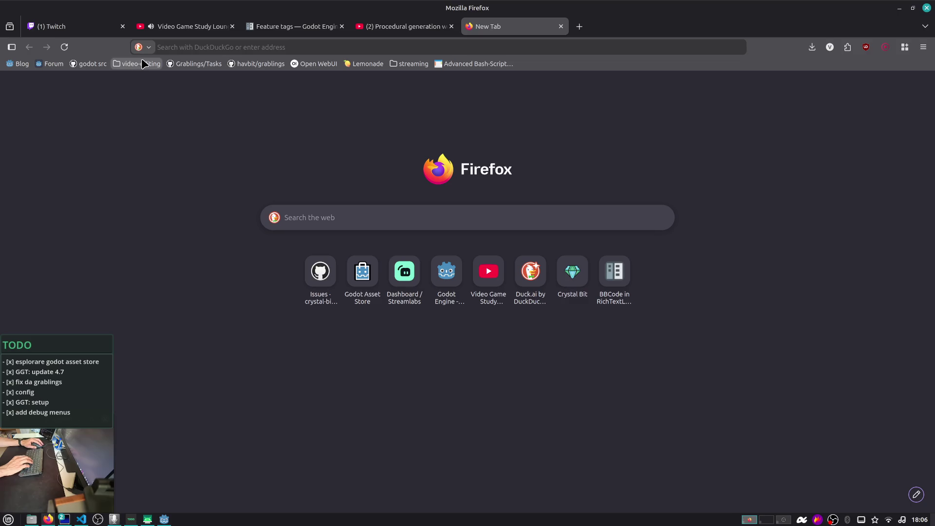
- Go to godotengine.org, open the Blog, and open the Godot 4.7 RC 2 release post
left_click(329, 49)
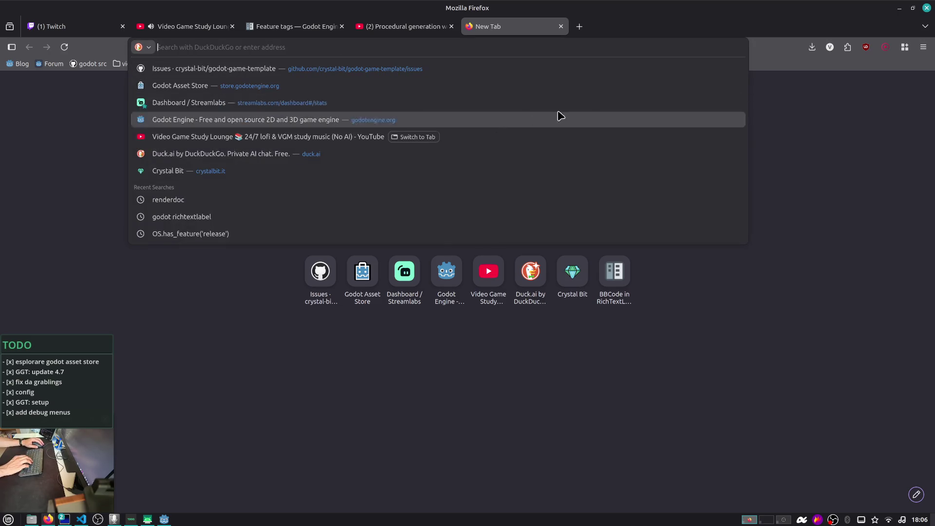
left_click(767, 107)
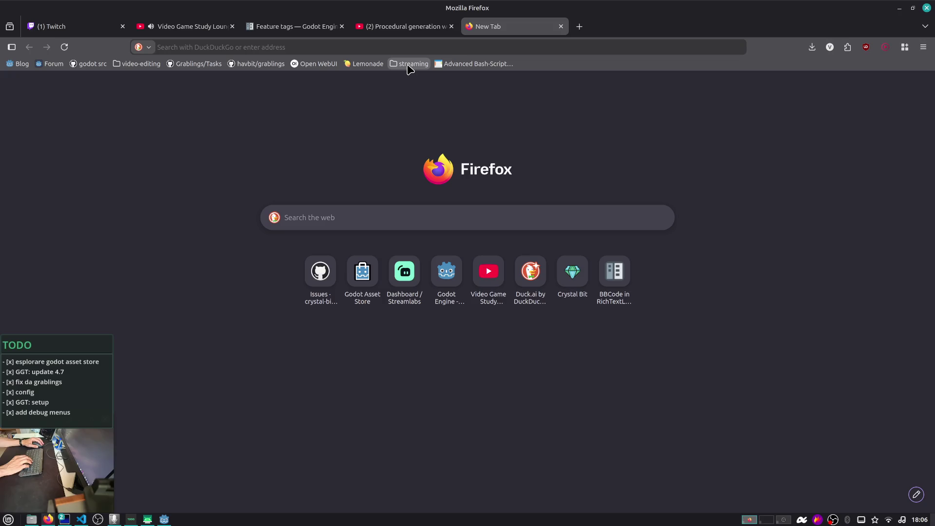
left_click(205, 48)
type("godotengine.org/")
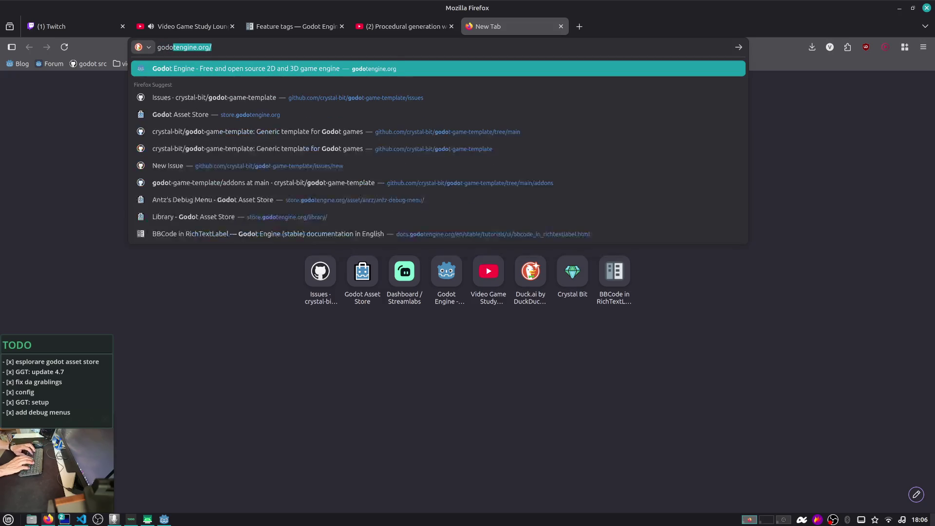
key("Return")
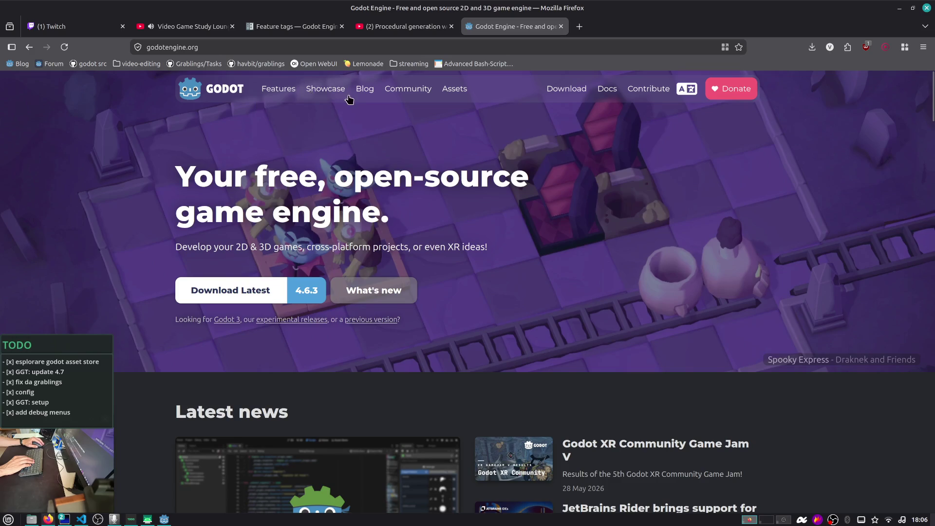
left_click(365, 93)
scroll(394, 156, "down", 3)
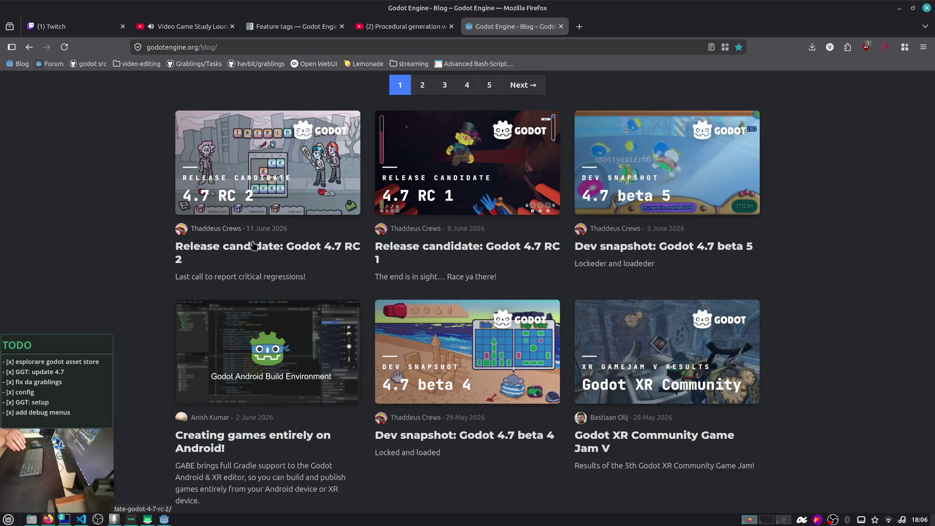
left_click(299, 243)
- Read through the RC 2 highlights and changelog, then enter 'svilupparty bologna' in a new tab
scroll(292, 254, "down", 6)
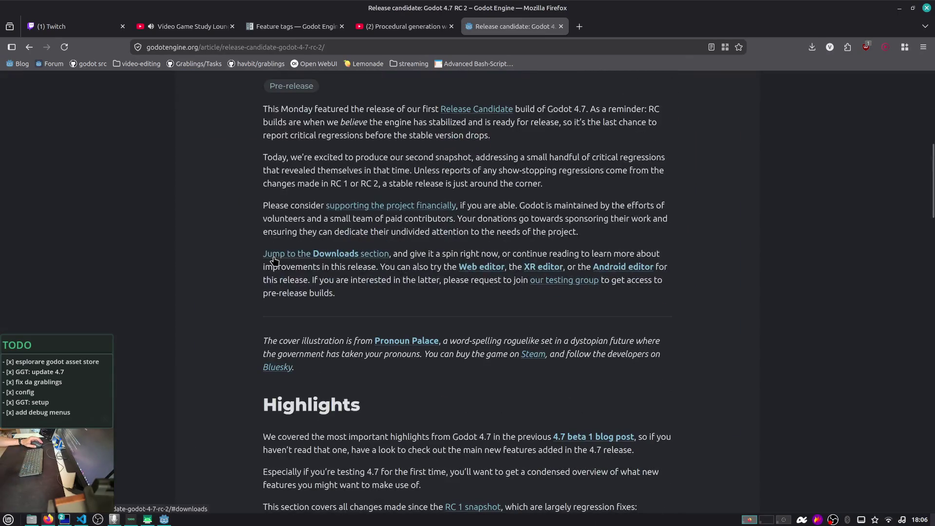
scroll(263, 253, "down", 2)
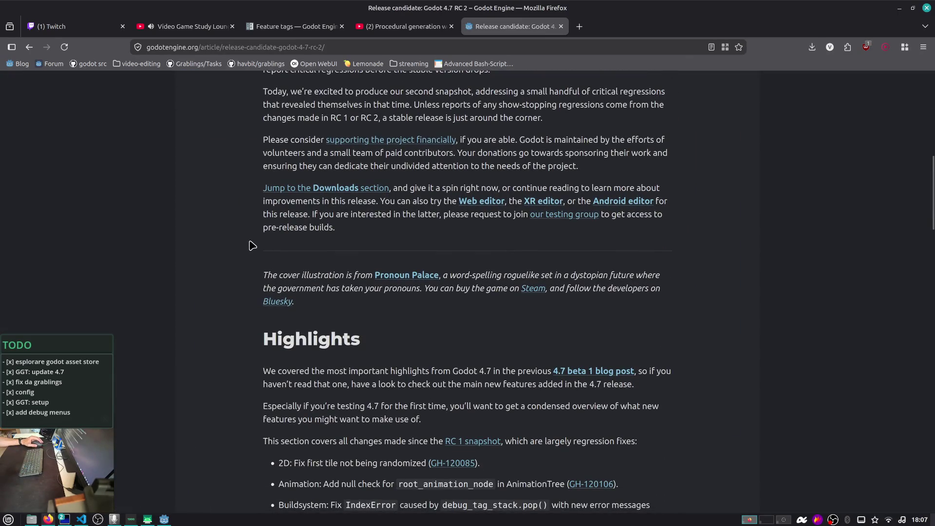
scroll(392, 211, "down", 8)
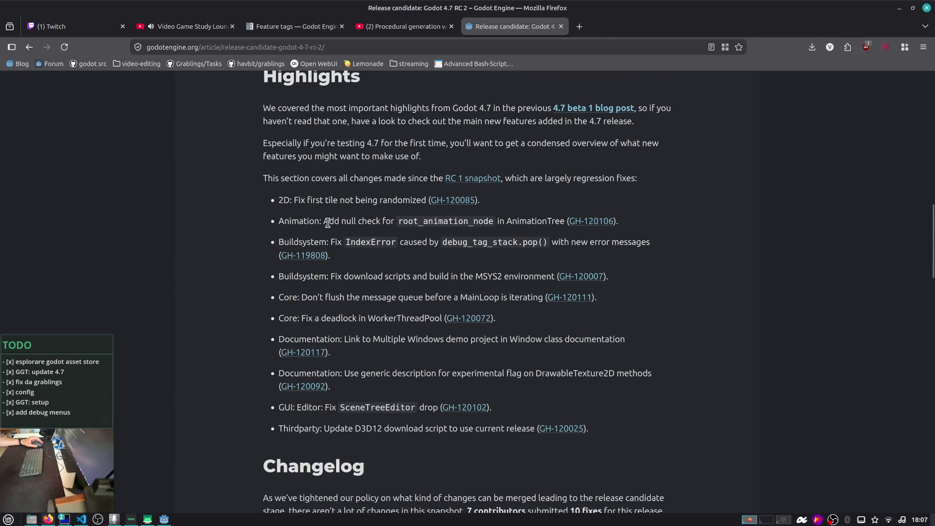
scroll(328, 222, "down", 2)
scroll(331, 241, "down", 2)
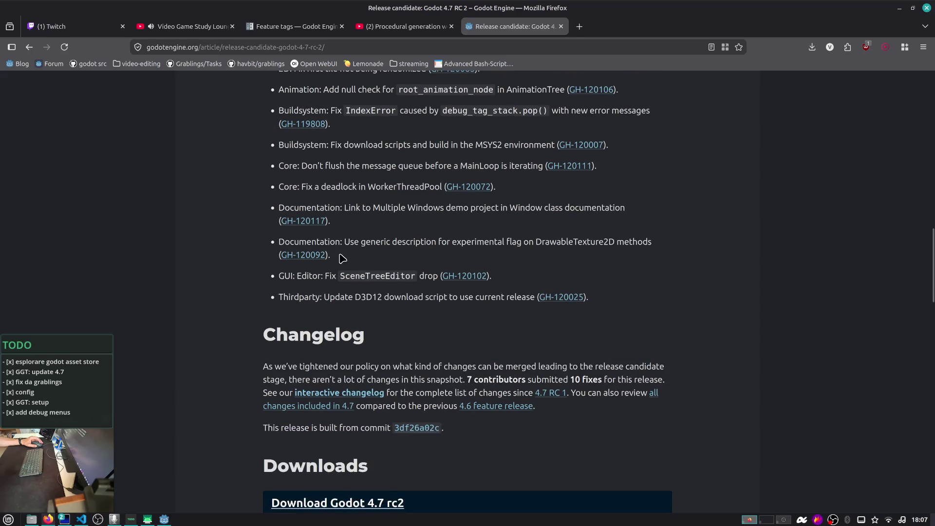
scroll(372, 263, "down", 6)
scroll(340, 265, "up", 12)
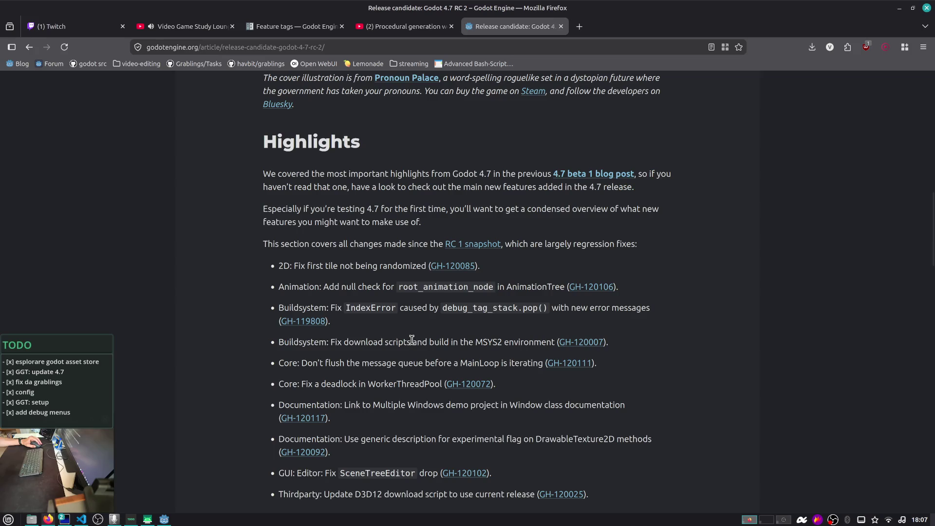
scroll(411, 339, "down", 3)
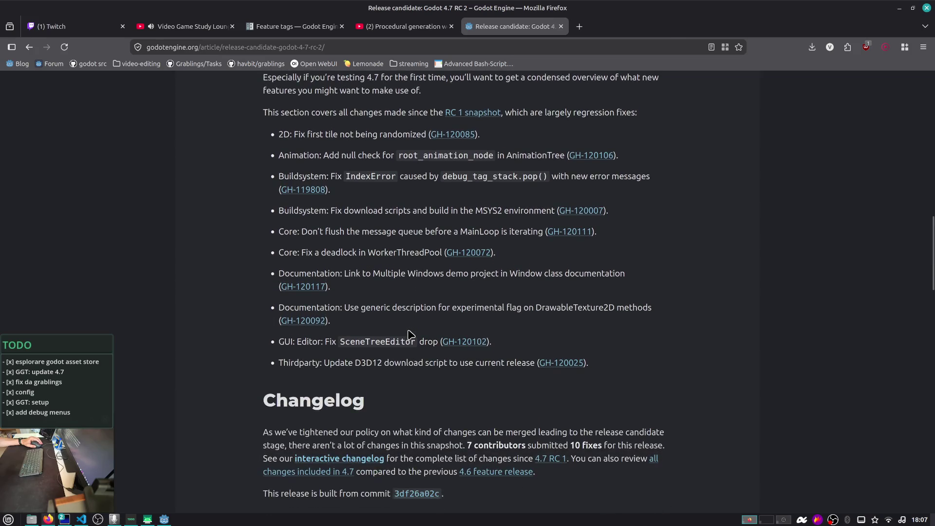
scroll(410, 334, "down", 2)
scroll(410, 335, "down", 2)
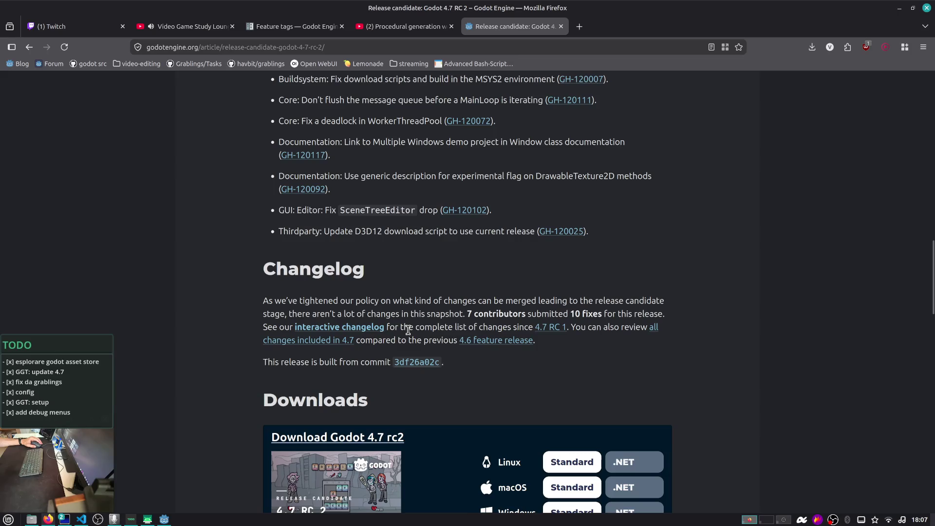
scroll(409, 329, "up", 3)
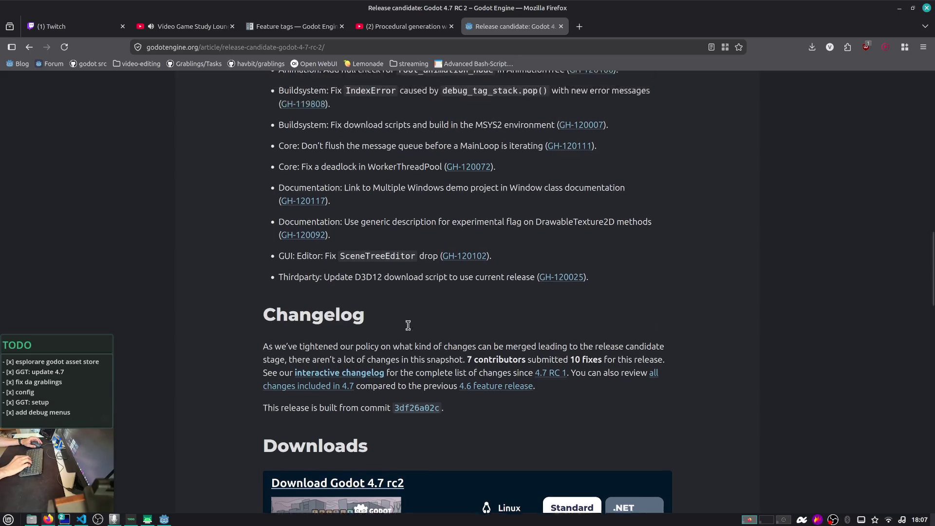
scroll(380, 282, "up", 6)
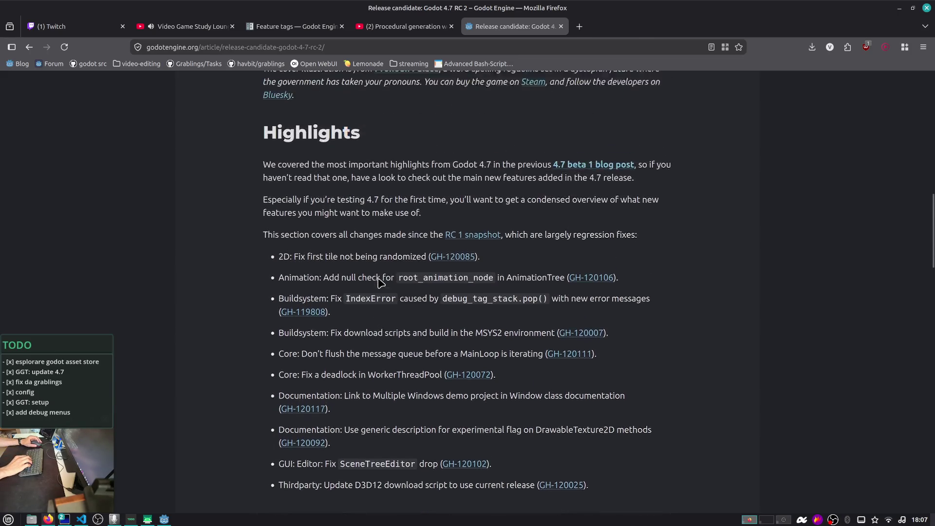
scroll(388, 281, "up", 12)
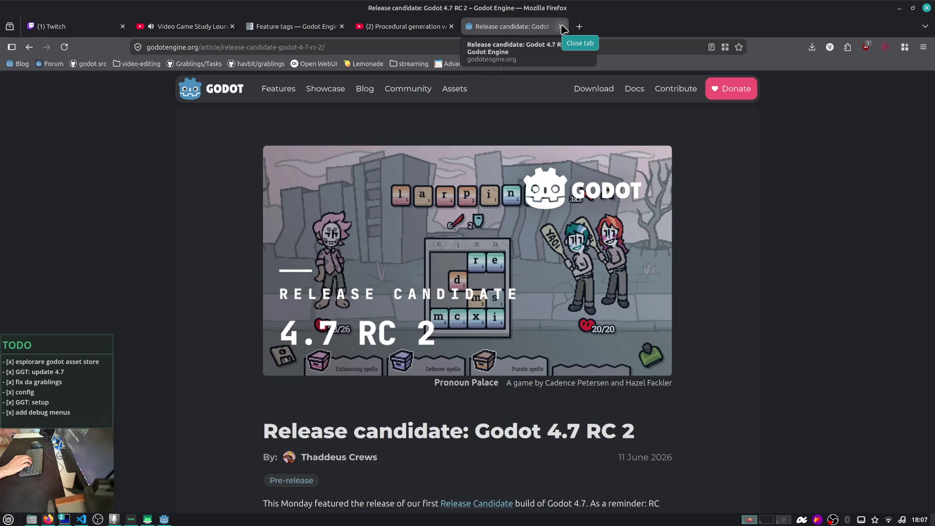
key("ctrl+t")
type("svilupparty")
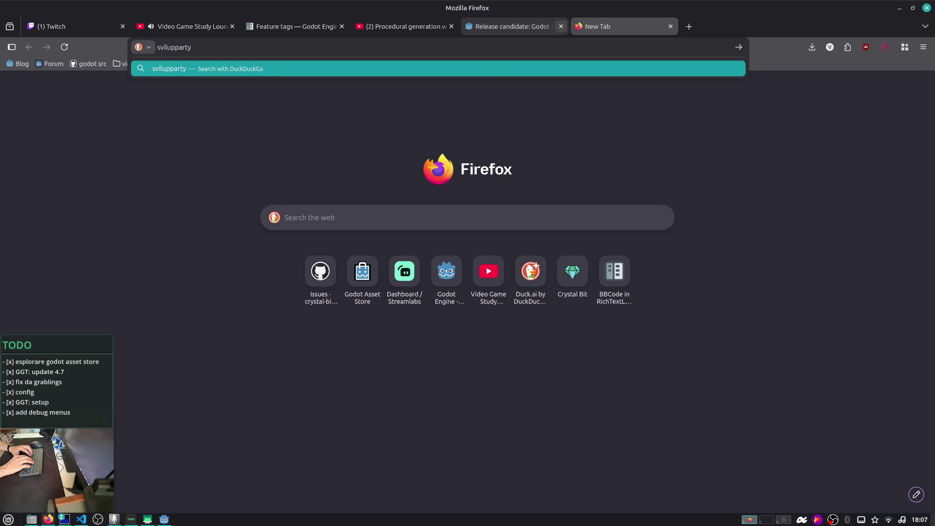
type(" bologna")
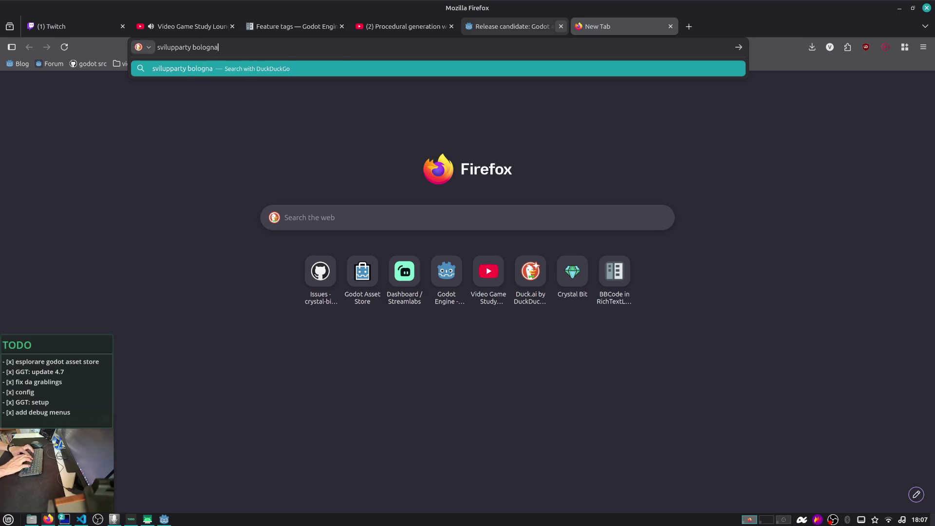
- Search 'svilupparty bologna' and open the Visitup Bologna article on Svilupparty 2026
key("Return")
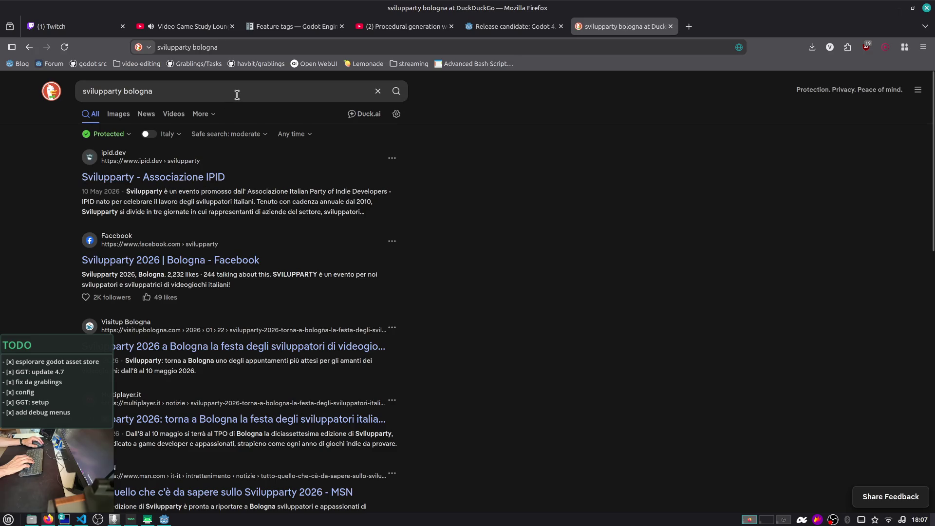
left_click(237, 95)
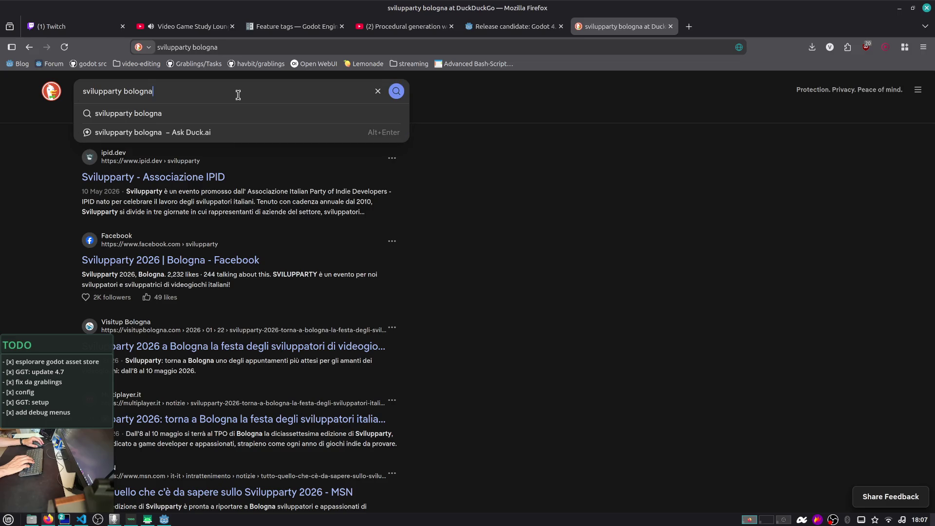
left_click(460, 211)
scroll(457, 209, "down", 3)
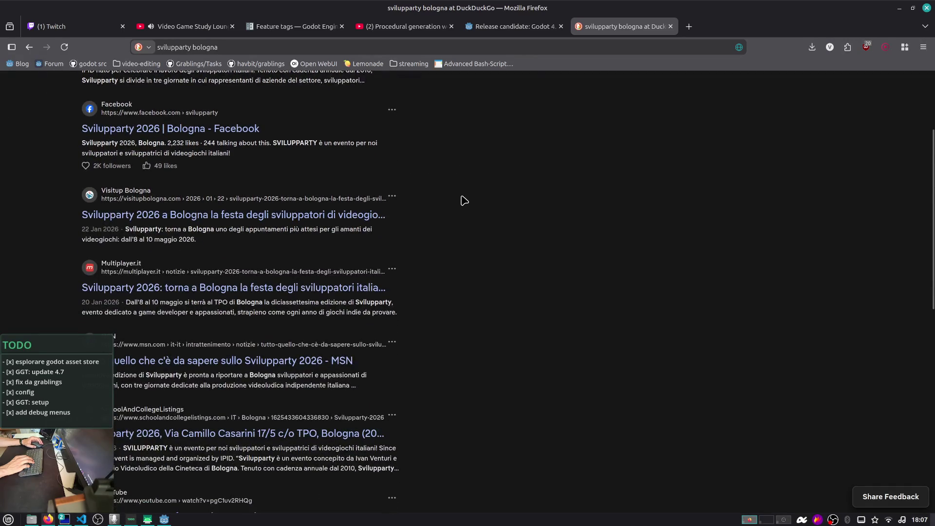
left_click(331, 215)
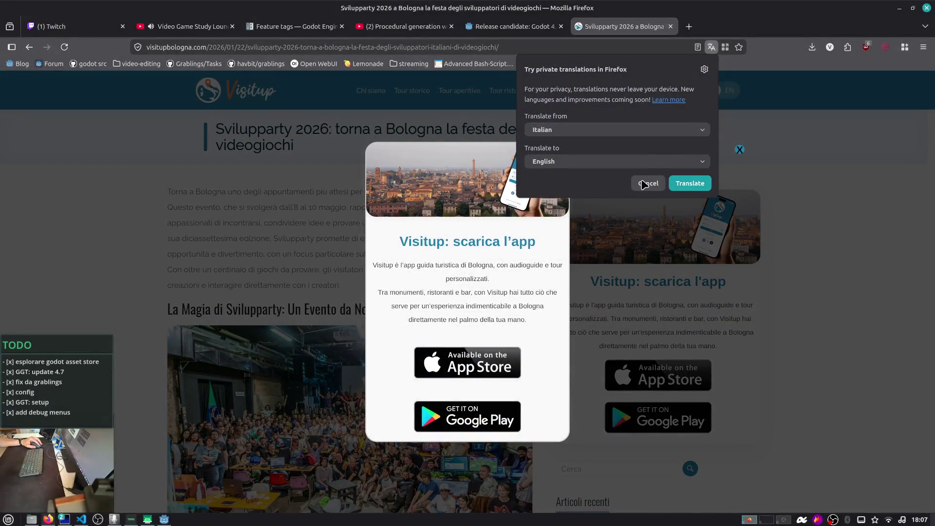
- Dismiss the translate and app popups, skim the article, return to results, then close the tab
left_click(643, 184)
left_click(739, 149)
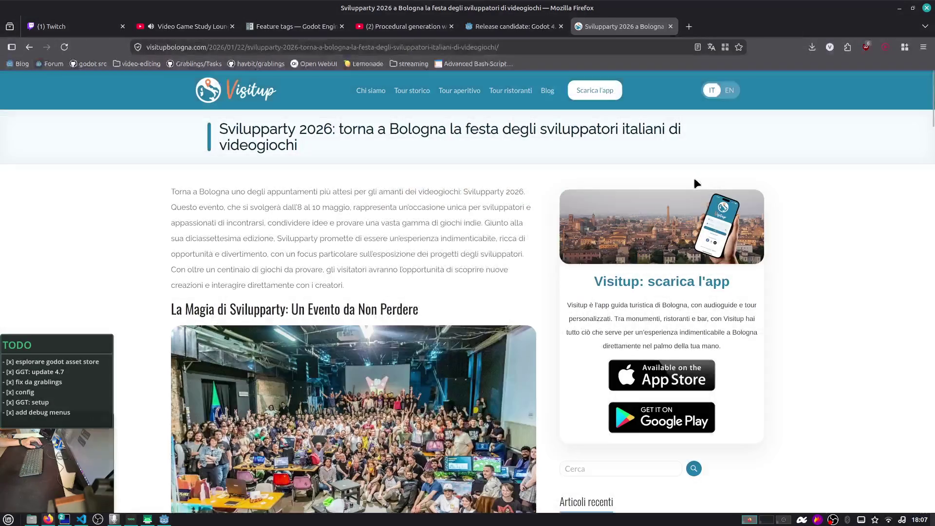
scroll(560, 202, "down", 8)
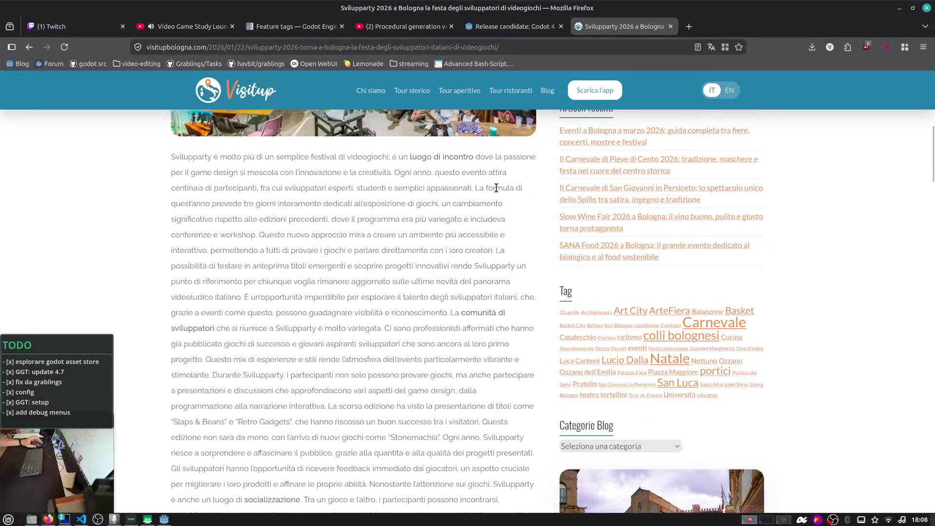
scroll(515, 204, "down", 14)
scroll(495, 188, "down", 20)
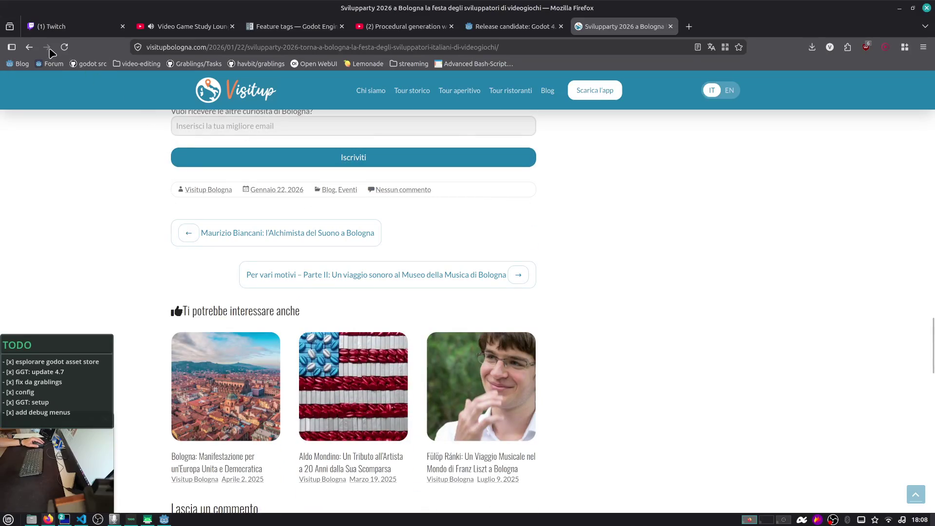
left_click(29, 49)
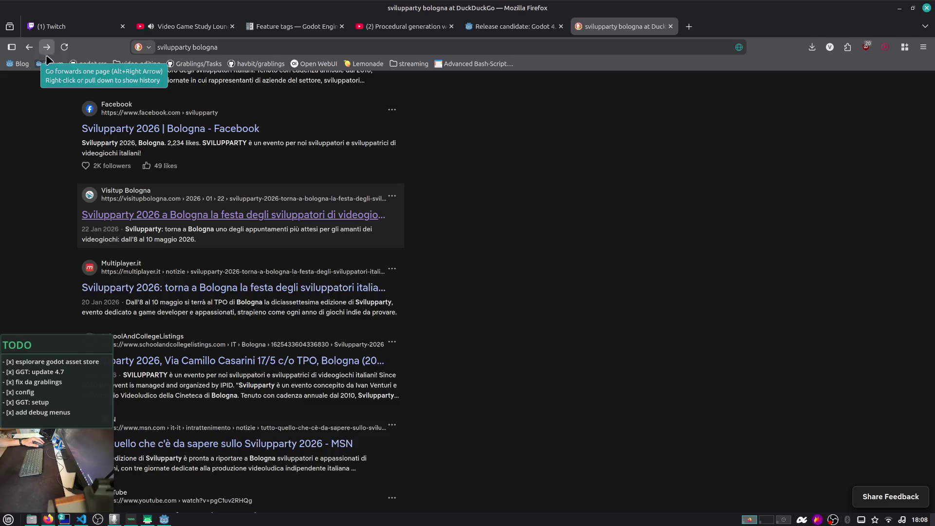
scroll(77, 85, "up", 2)
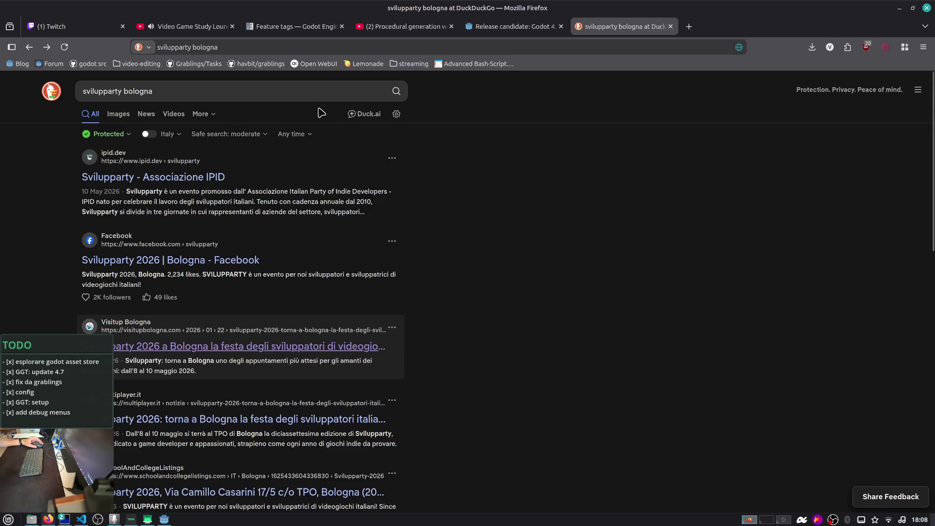
scroll(325, 113, "down", 3)
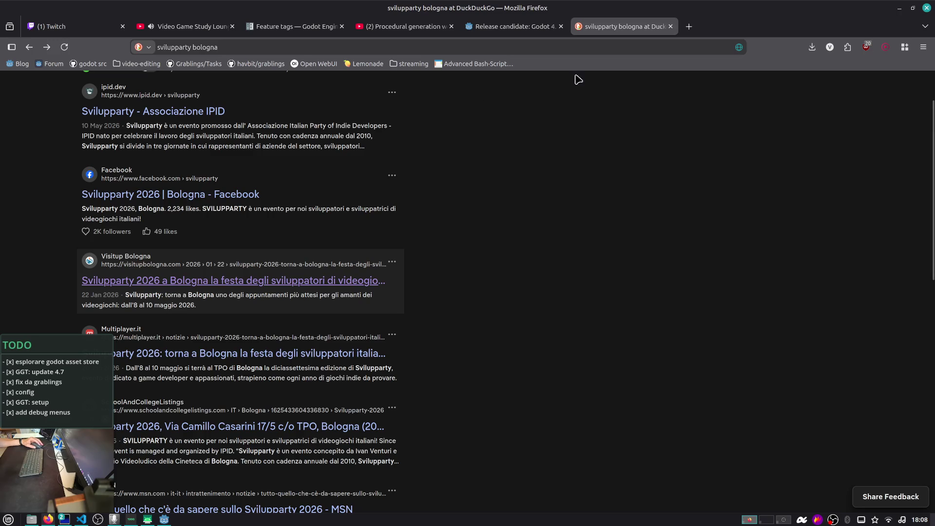
middle_click(637, 28)
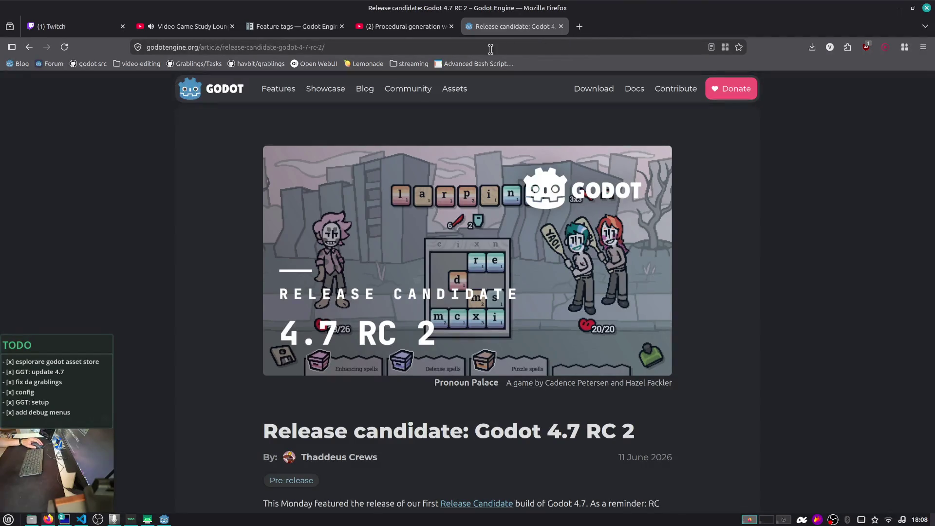
- Close the Godot 4.7 RC 2 tab, widen Godot's Scene dock slightly, and return to Twitch Stream Manager
middle_click(489, 32)
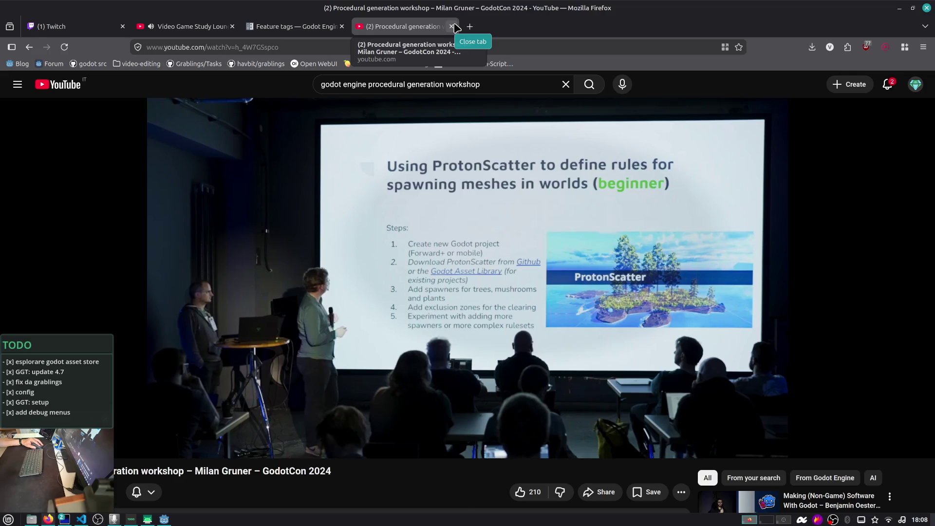
mouse_move(166, 519)
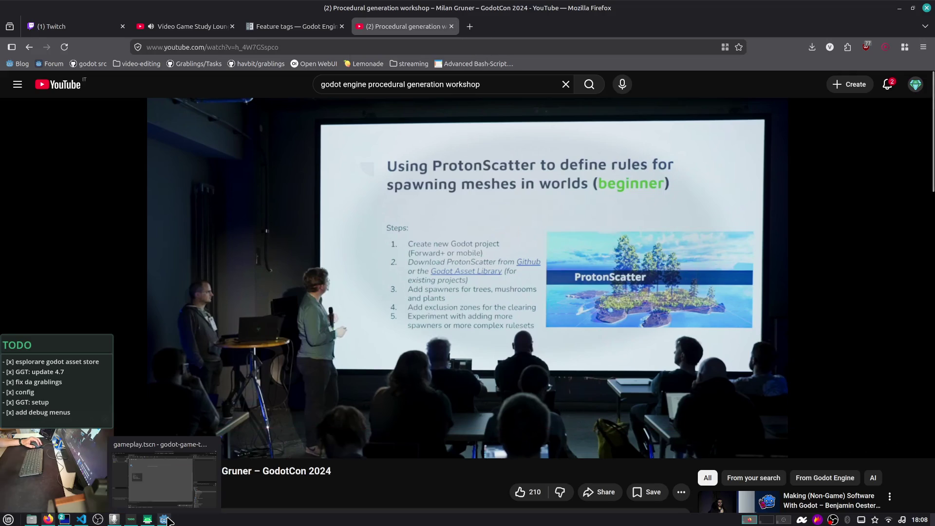
left_click(166, 520)
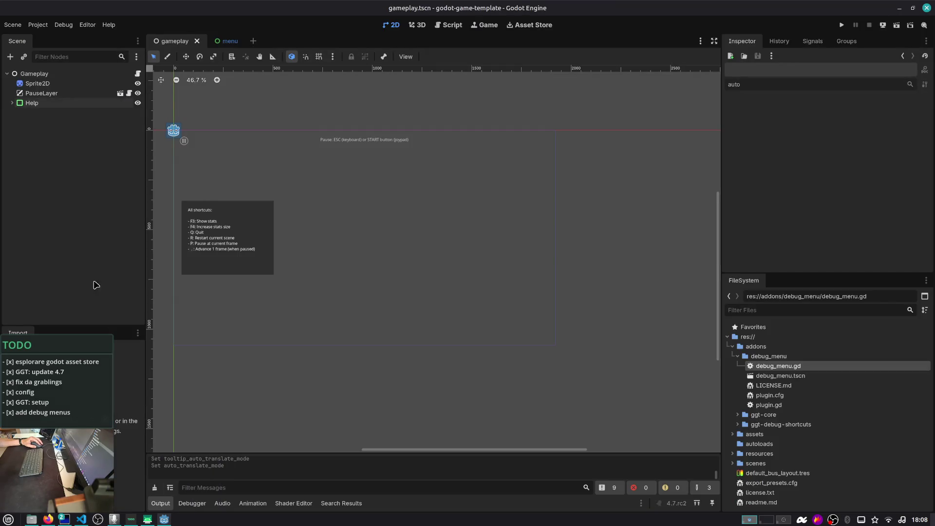
left_click_drag(147, 221, 156, 223)
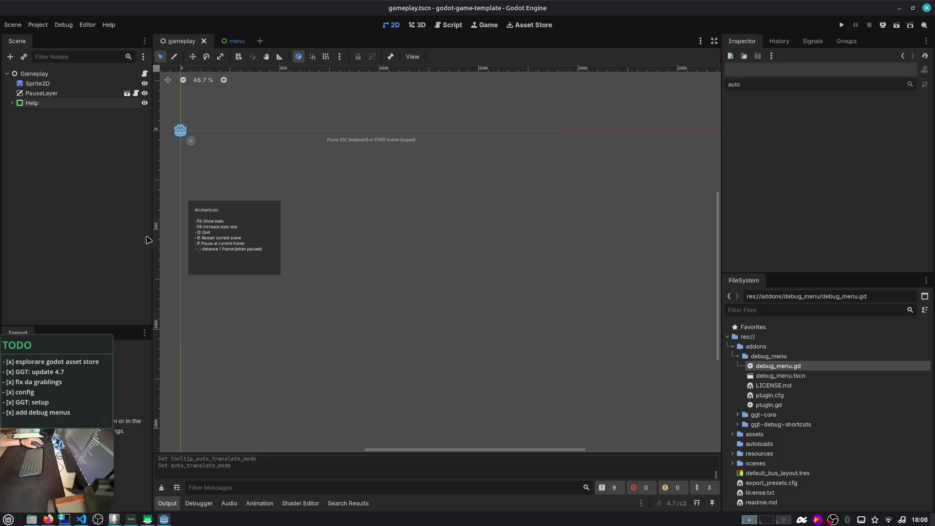
left_click(49, 519)
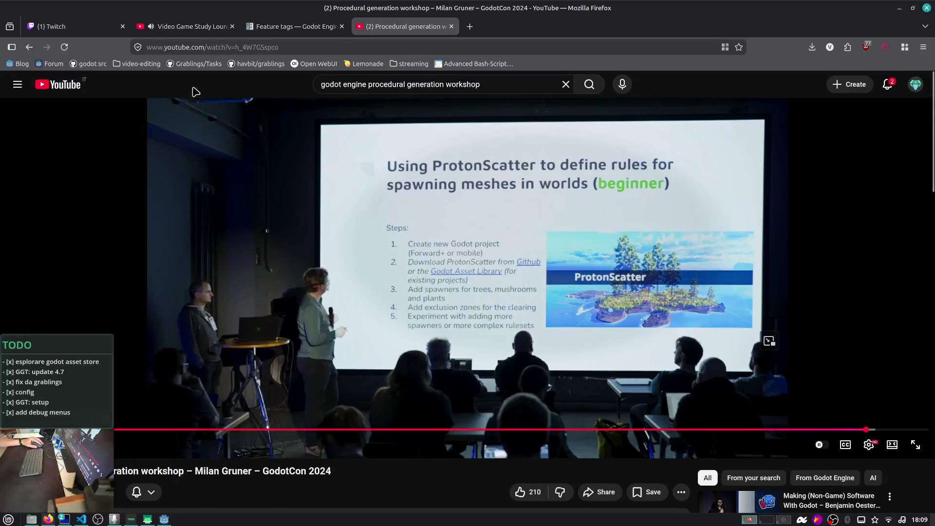
left_click(77, 27)
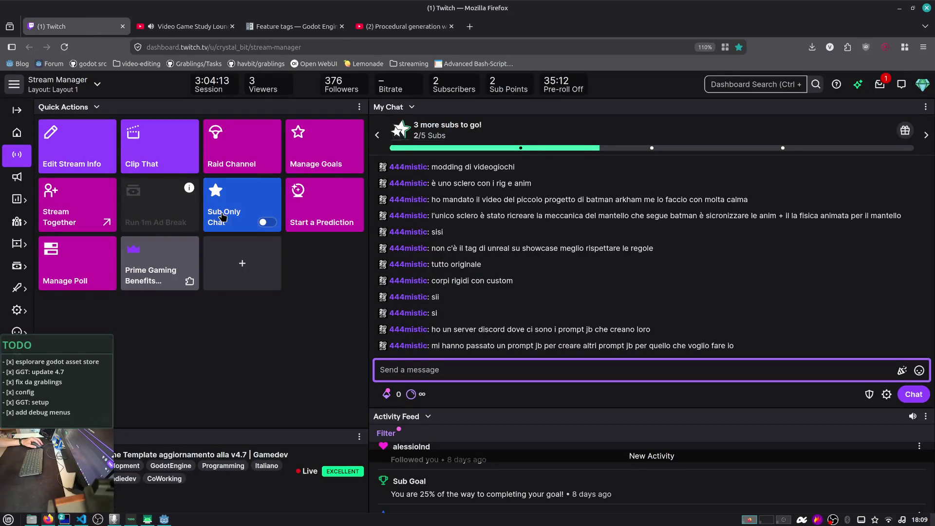
key("ctrl+t")
type("twitch.tv/")
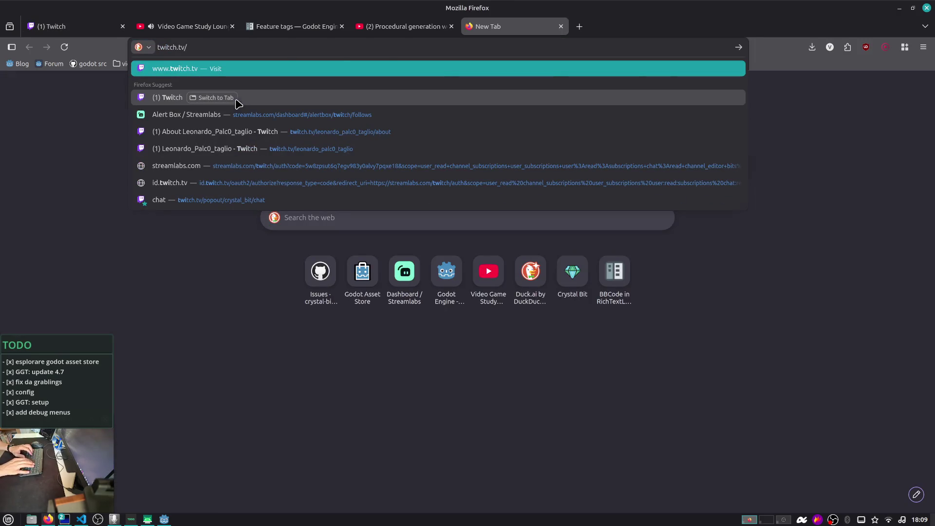
key("Return")
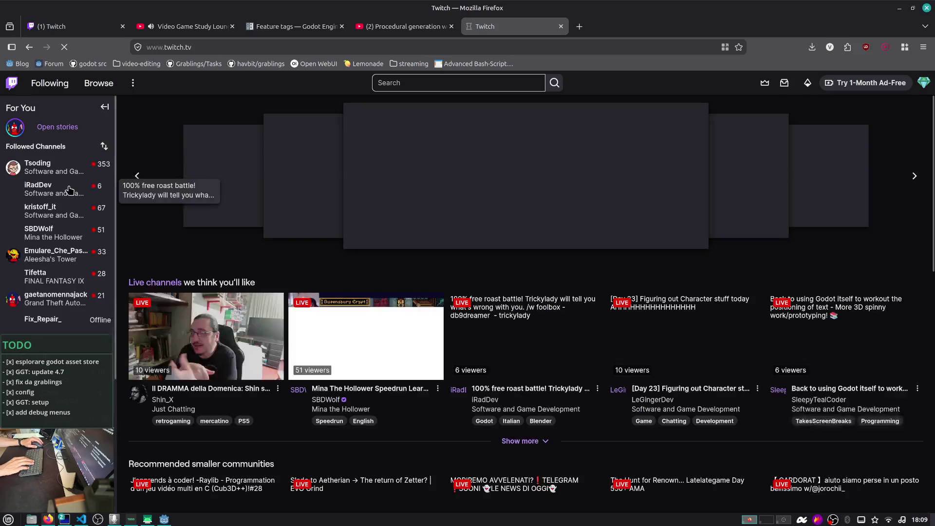
scroll(66, 192, "down", 5)
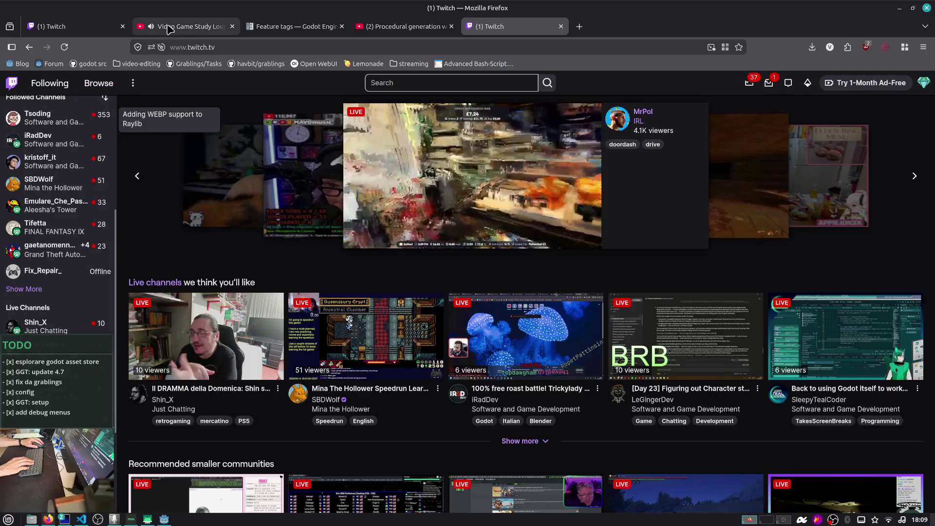
middle_click(507, 25)
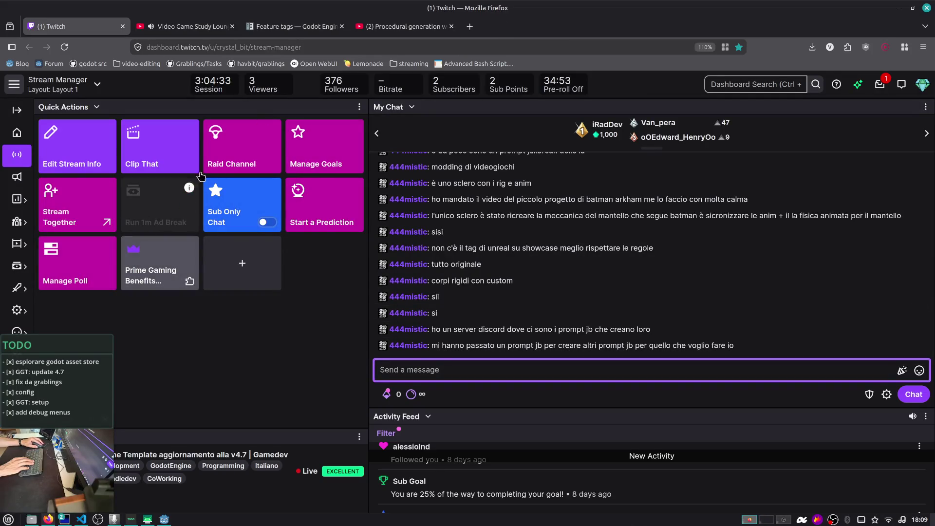
left_click(246, 150)
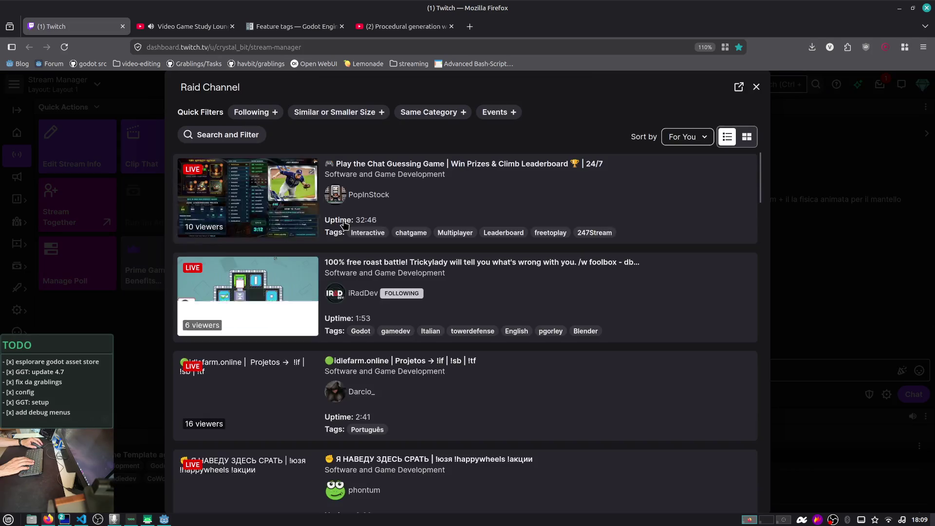
- Select iRadDev as the raid target and send the raid immediately
scroll(343, 225, "down", 1)
left_click(345, 227)
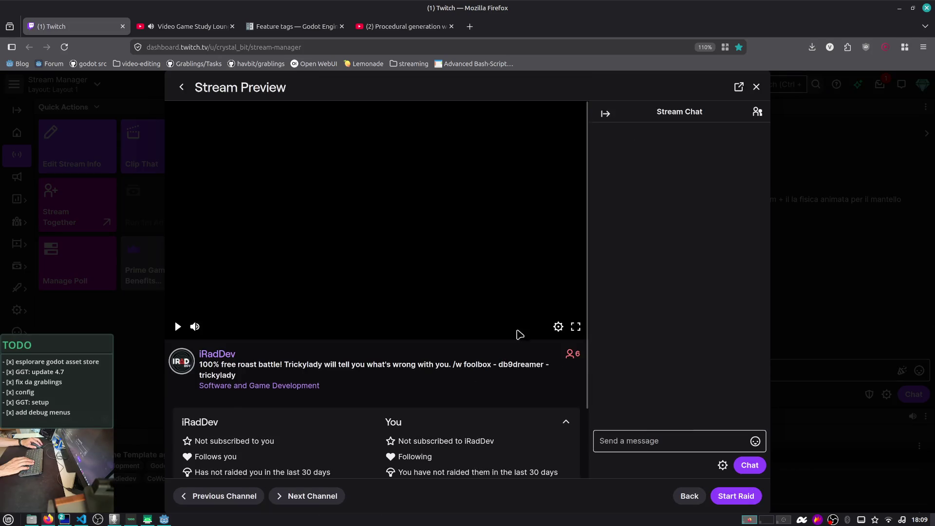
left_click(740, 495)
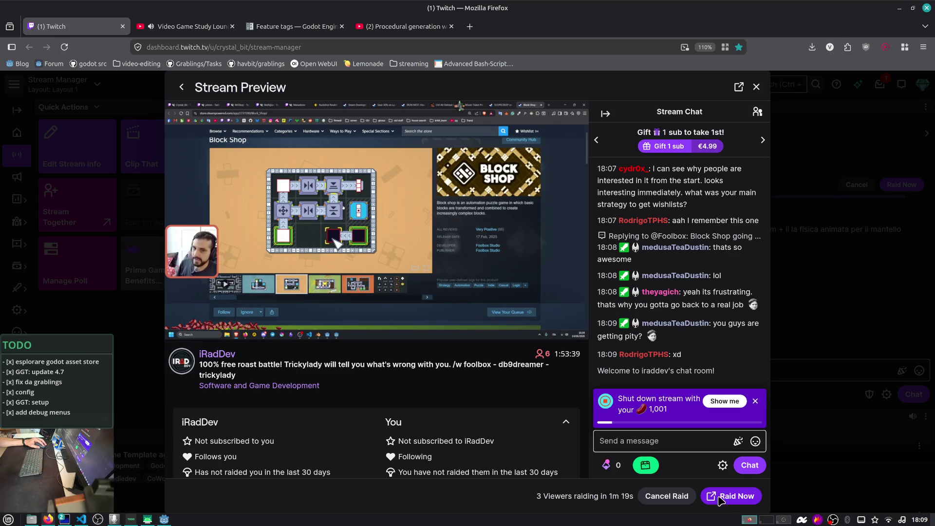
left_click(718, 500)
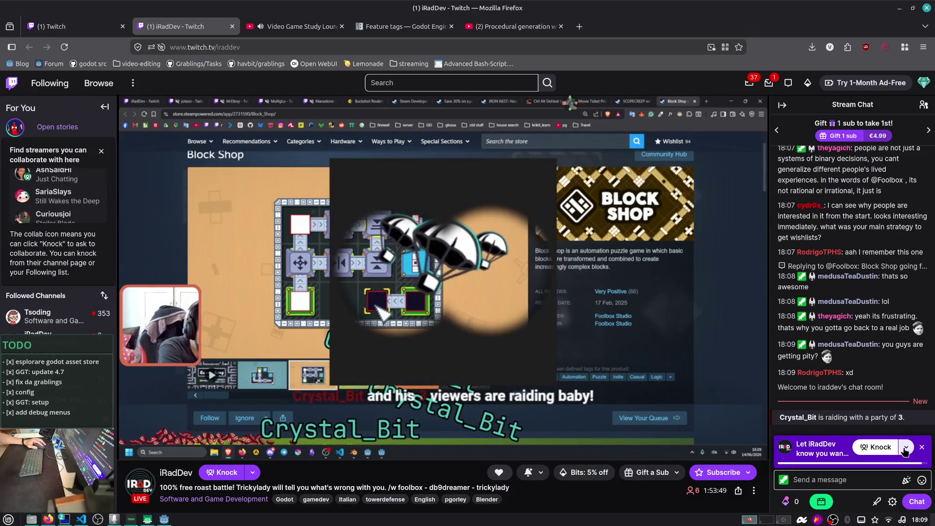
- Dismiss the knock suggestion, accept iRadDev's chat rules, then unmute the stream at full volume
left_click(873, 484)
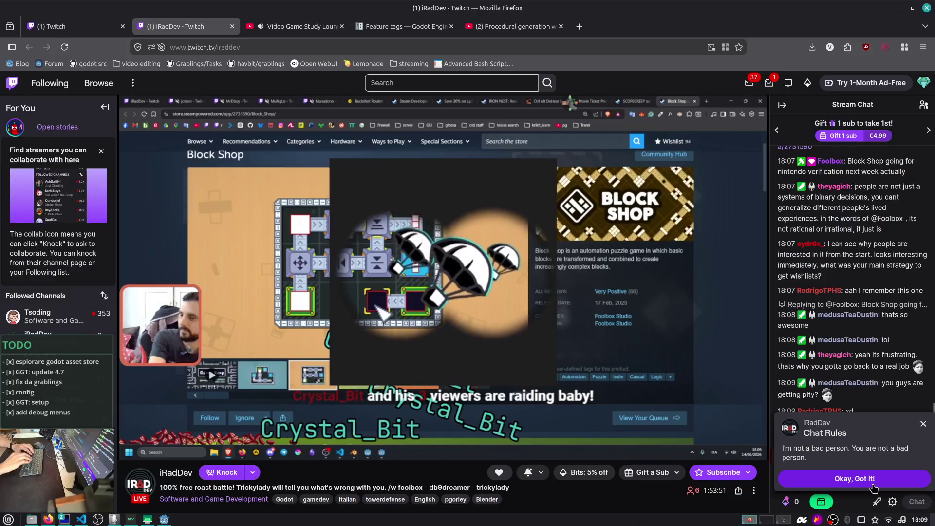
left_click(873, 484)
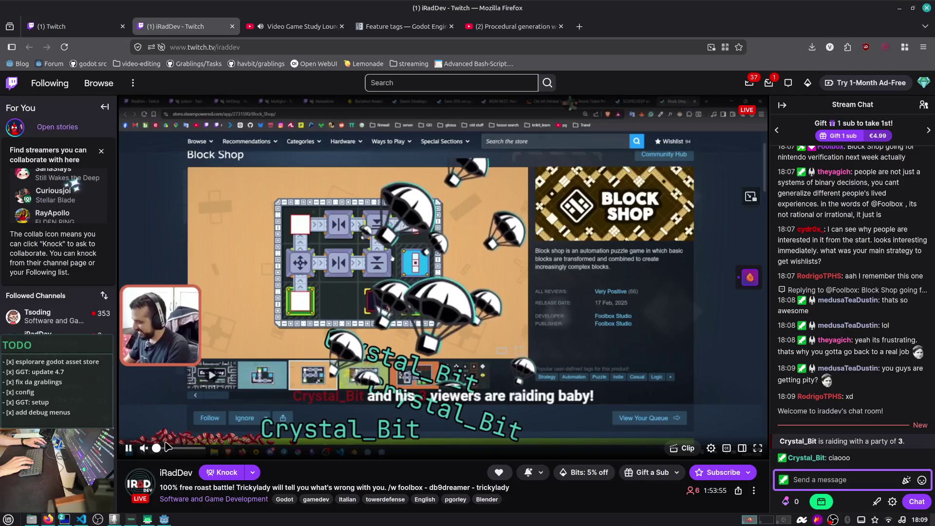
left_click(141, 447)
left_click_drag(183, 450, 201, 448)
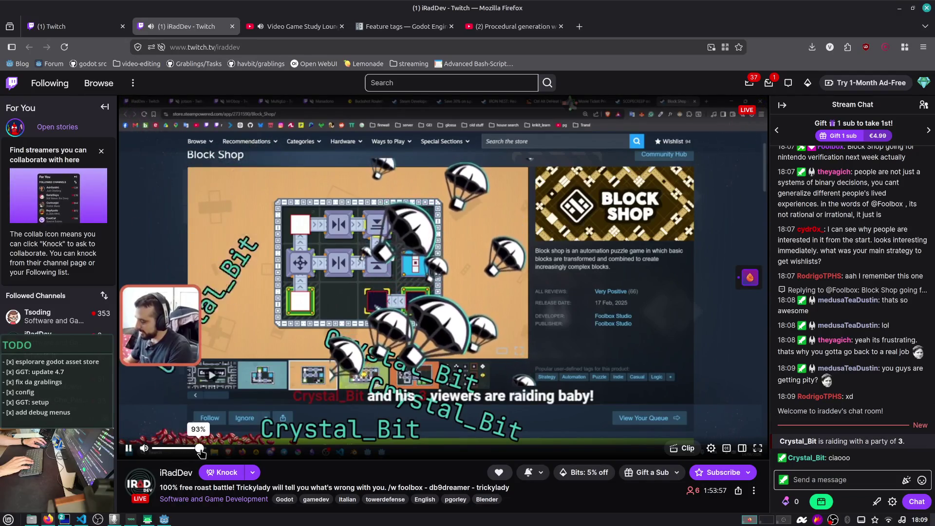